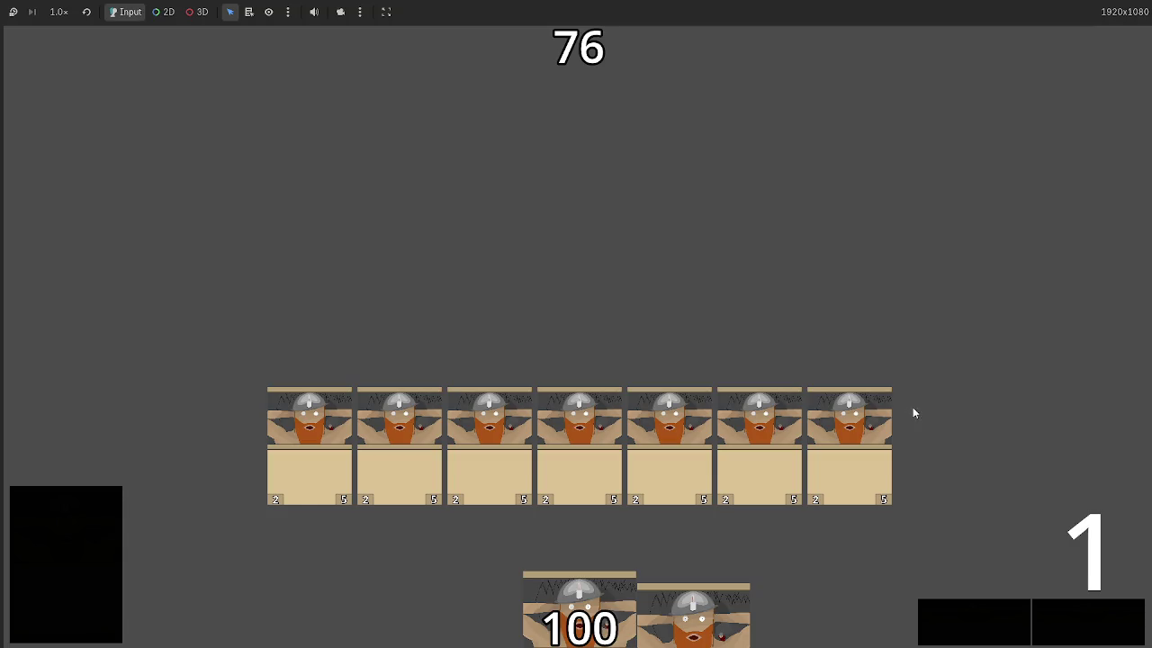
# - Stop the running game and scroll through the dwarf_miner.gd script
pyautogui.hotkey('alt', 'Tab')
pyautogui.hotkey('alt', 'Tab')
pyautogui.hotkey('alt', 'Tab')
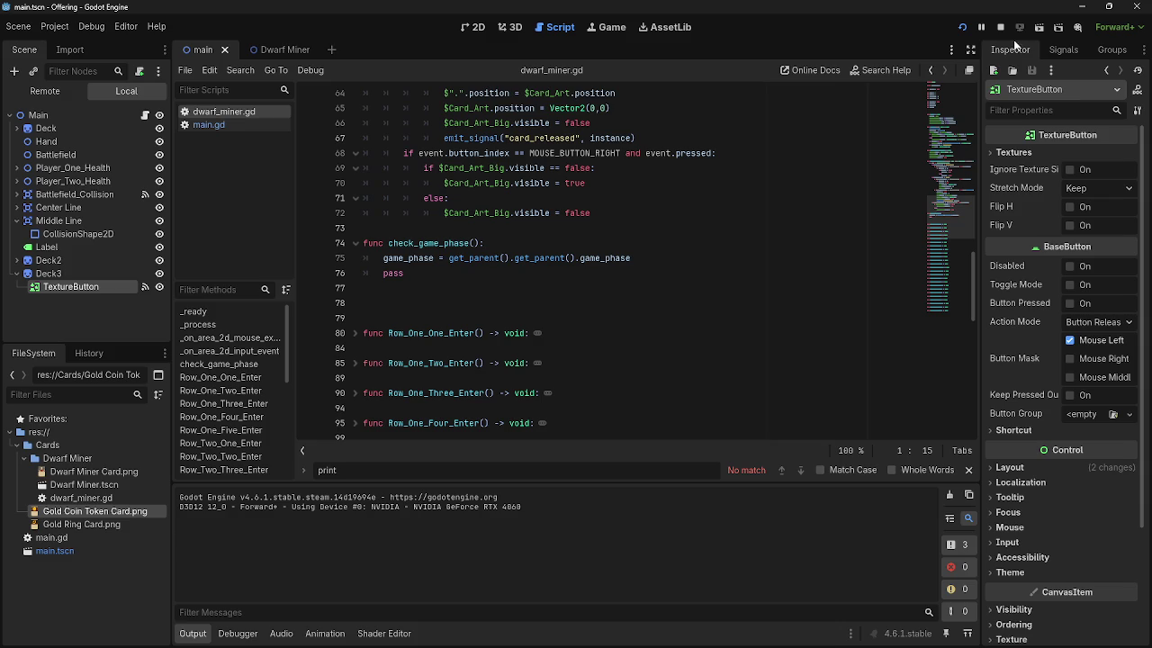
pyautogui.click(998, 28)
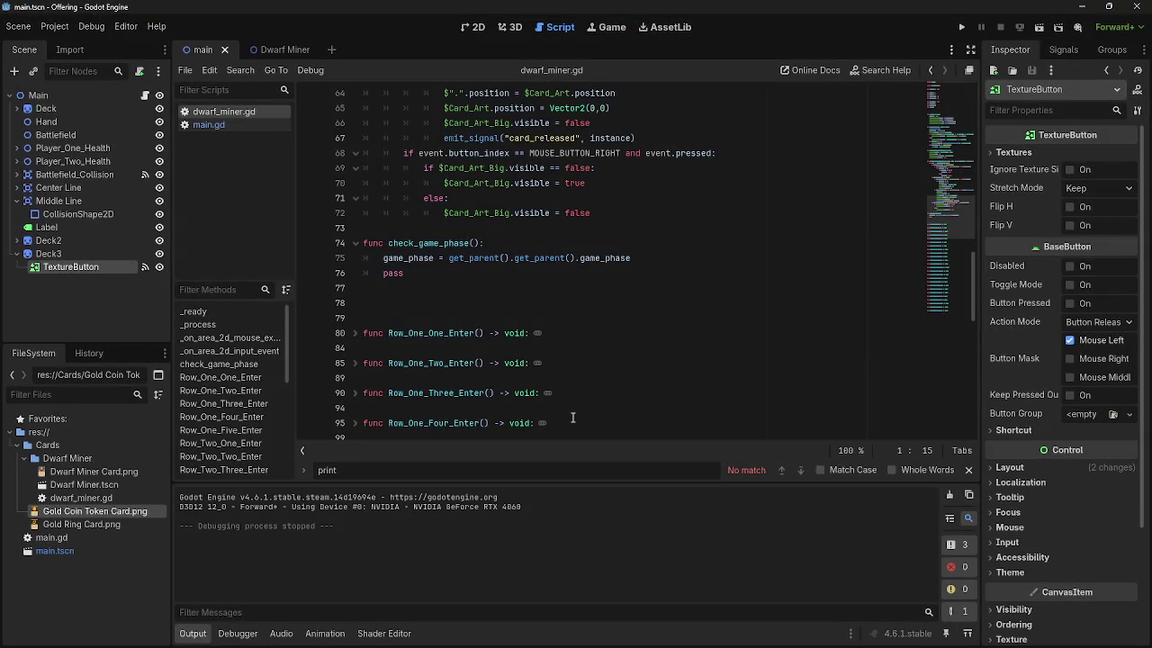
pyautogui.scroll(-10, 574, 416)
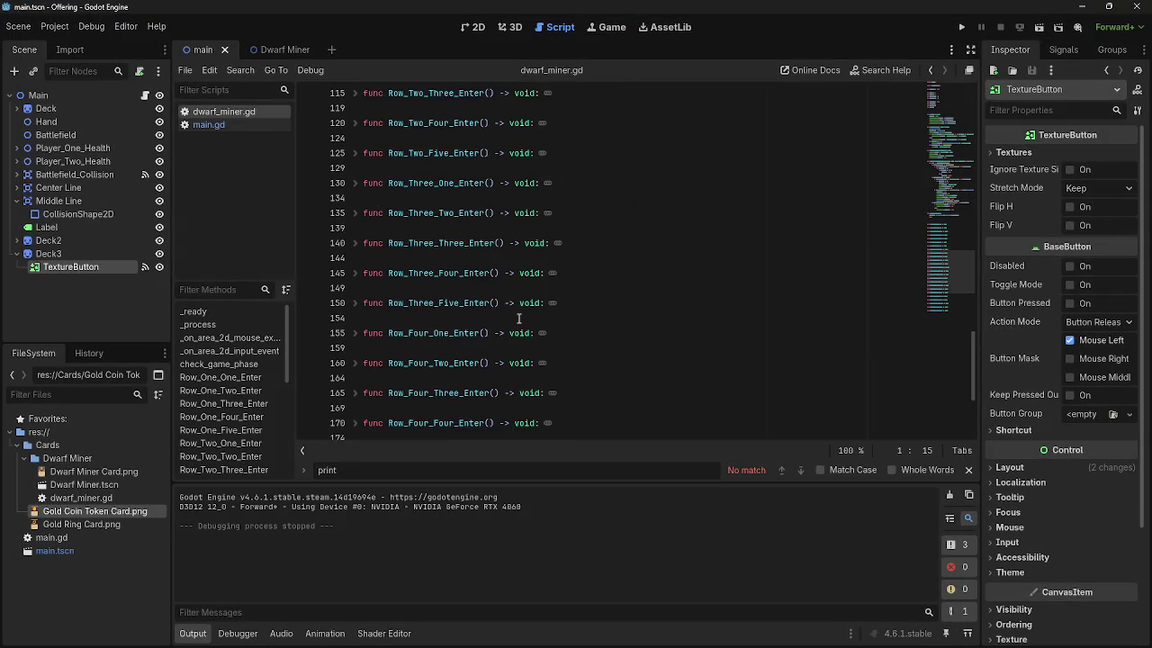
pyautogui.scroll(-2, 516, 317)
pyautogui.scroll(12, 517, 351)
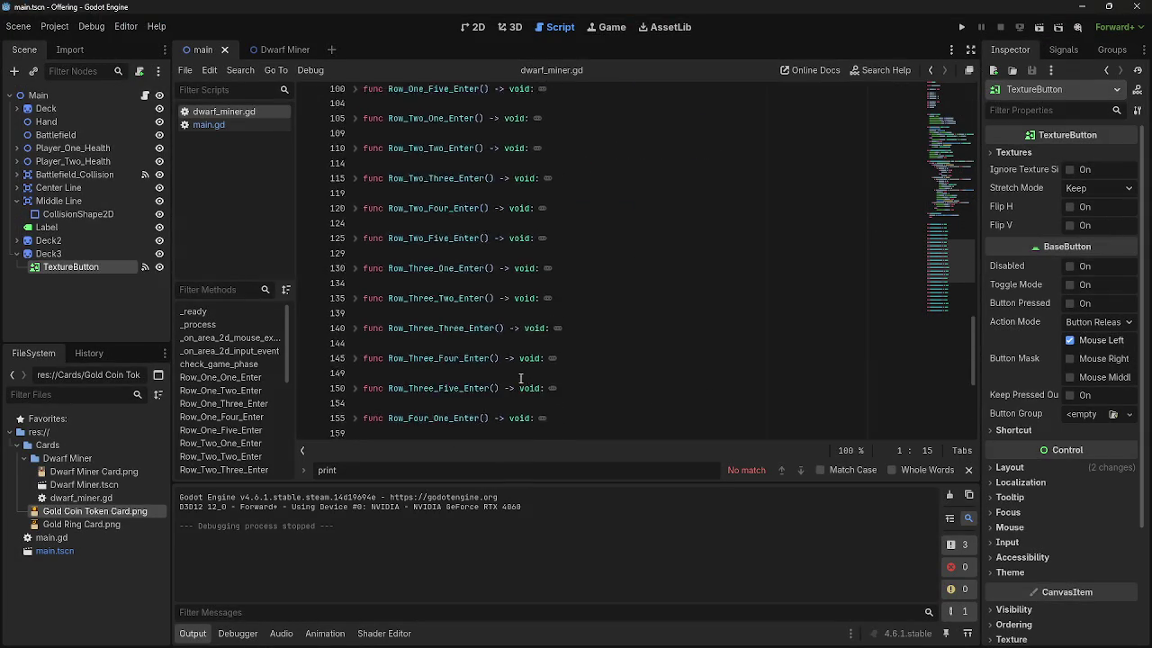
pyautogui.scroll(4, 520, 378)
pyautogui.scroll(-3, 521, 378)
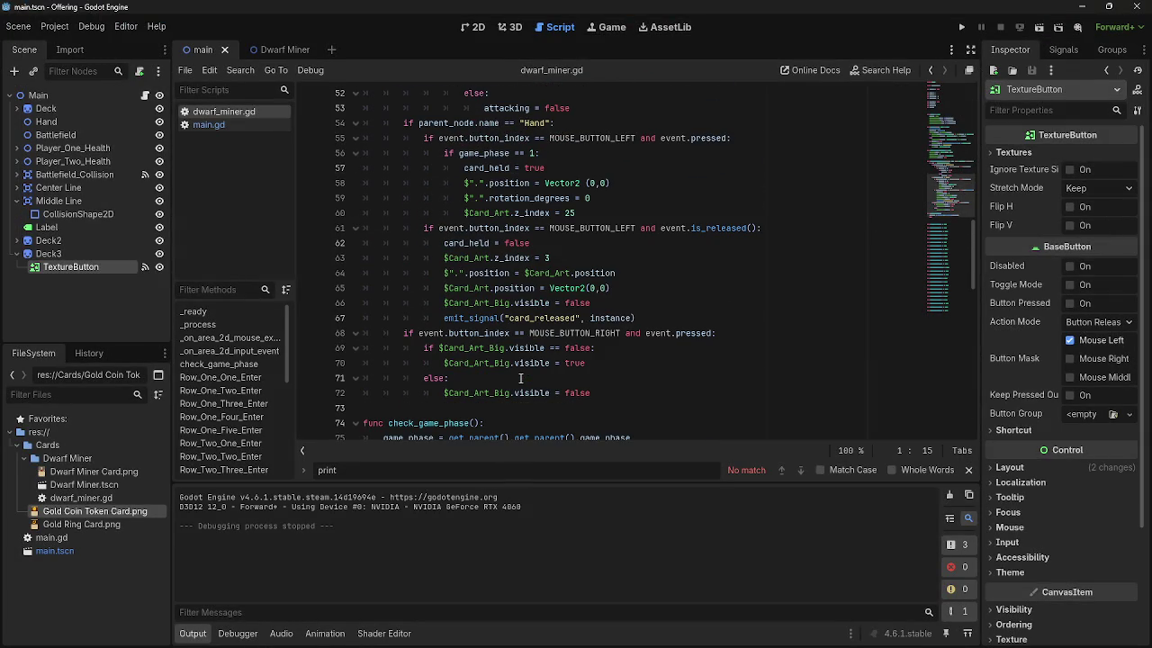
pyautogui.scroll(1, 520, 378)
pyautogui.scroll(3, 520, 378)
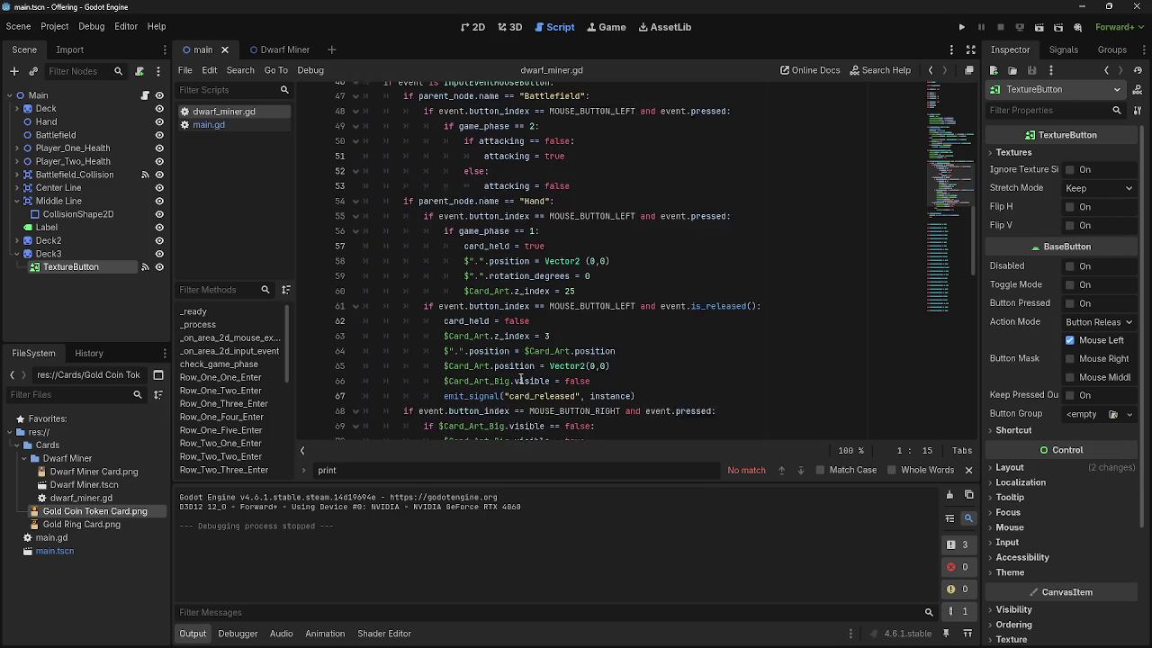
pyautogui.scroll(10, 520, 378)
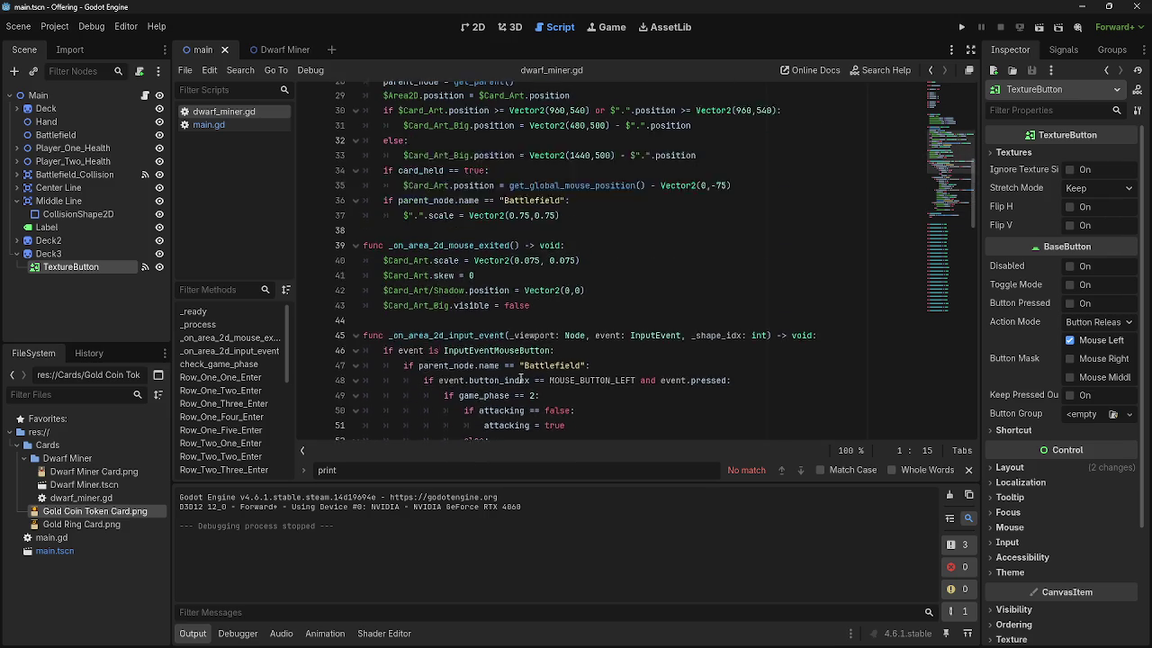
pyautogui.scroll(2, 520, 378)
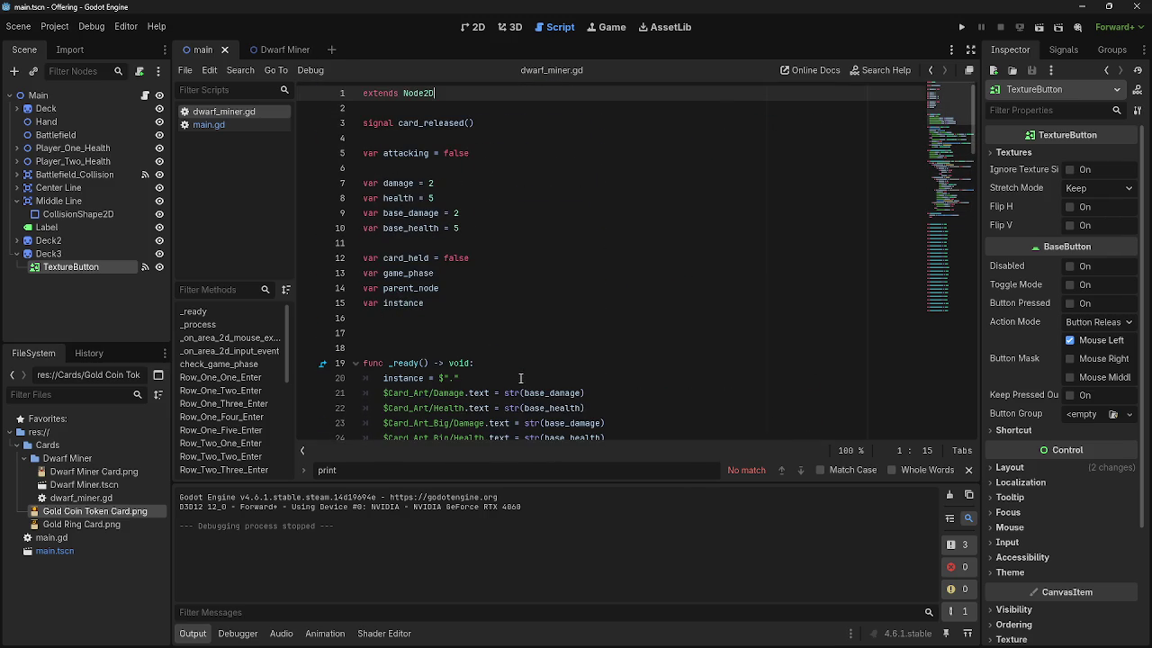
# - Open main.gd and review card_released's hand_sort() and battlefield_sort() calls around lines 58–64
pyautogui.click(231, 123)
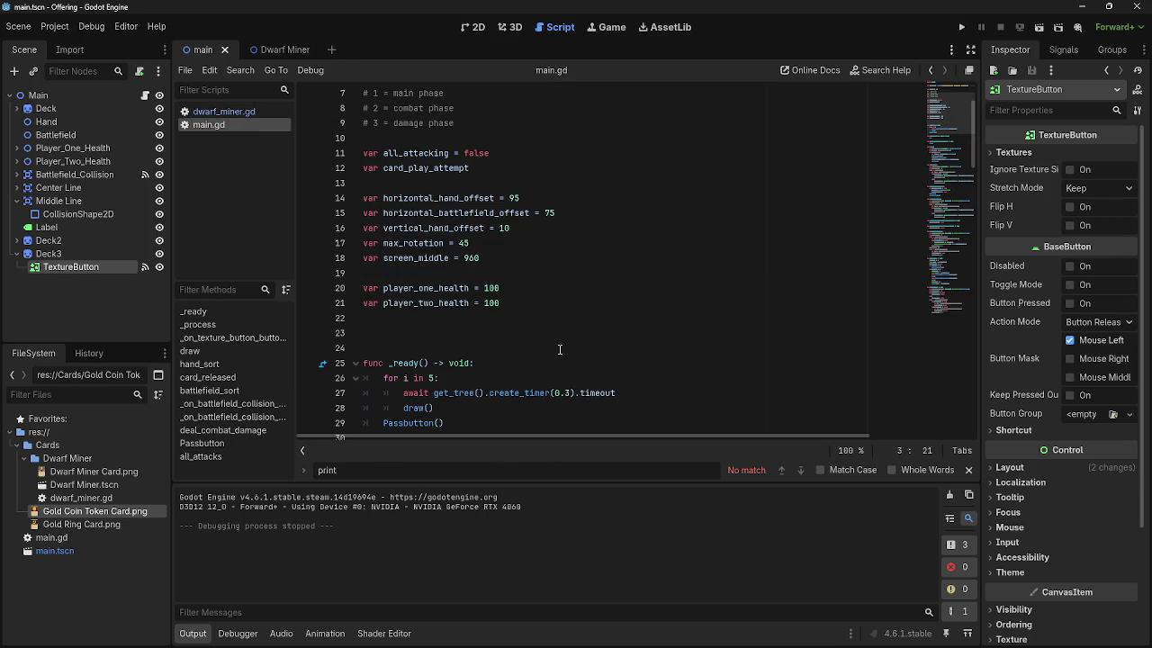
pyautogui.scroll(-3, 592, 360)
pyautogui.scroll(-8, 592, 360)
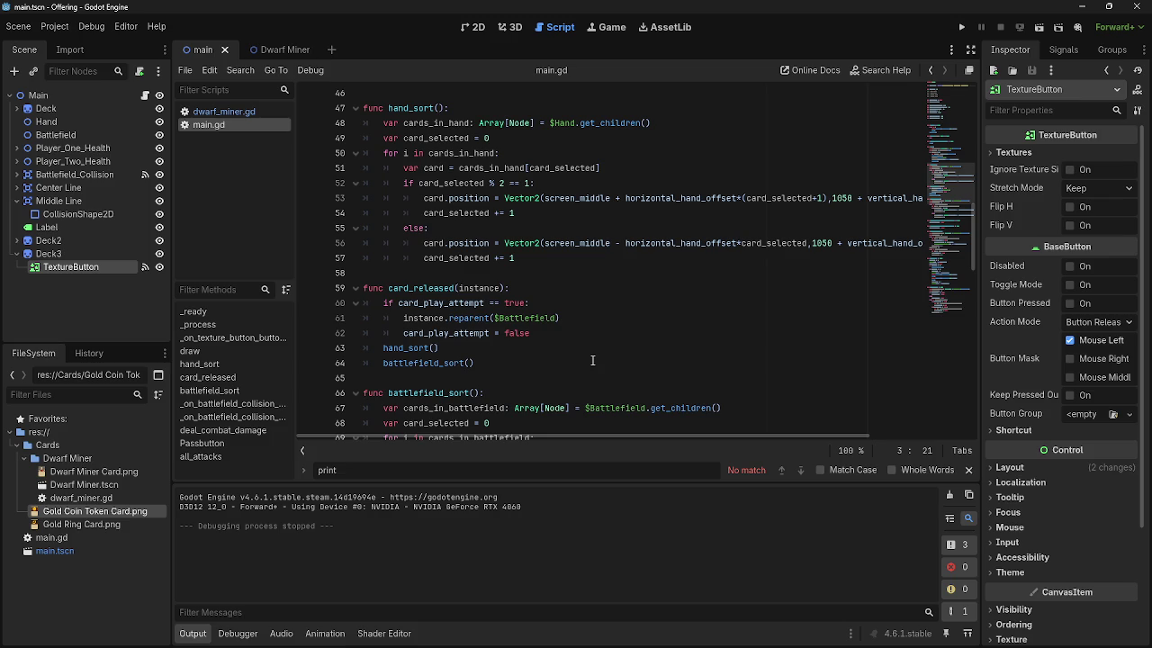
pyautogui.click(540, 274)
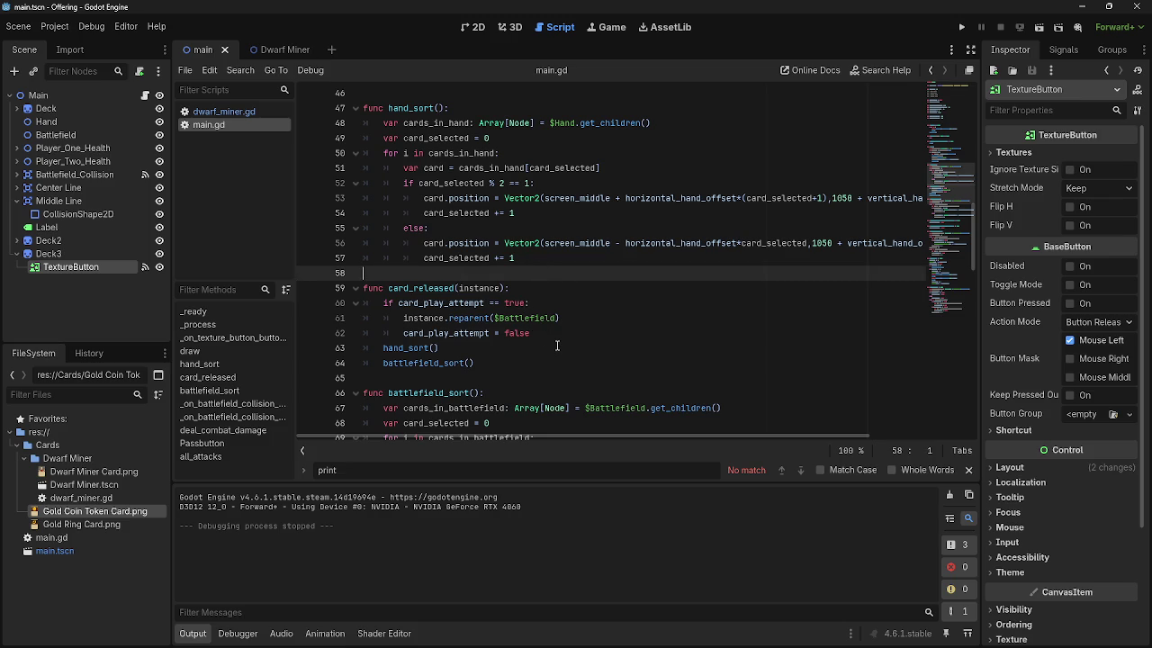
pyautogui.scroll(-2, 557, 346)
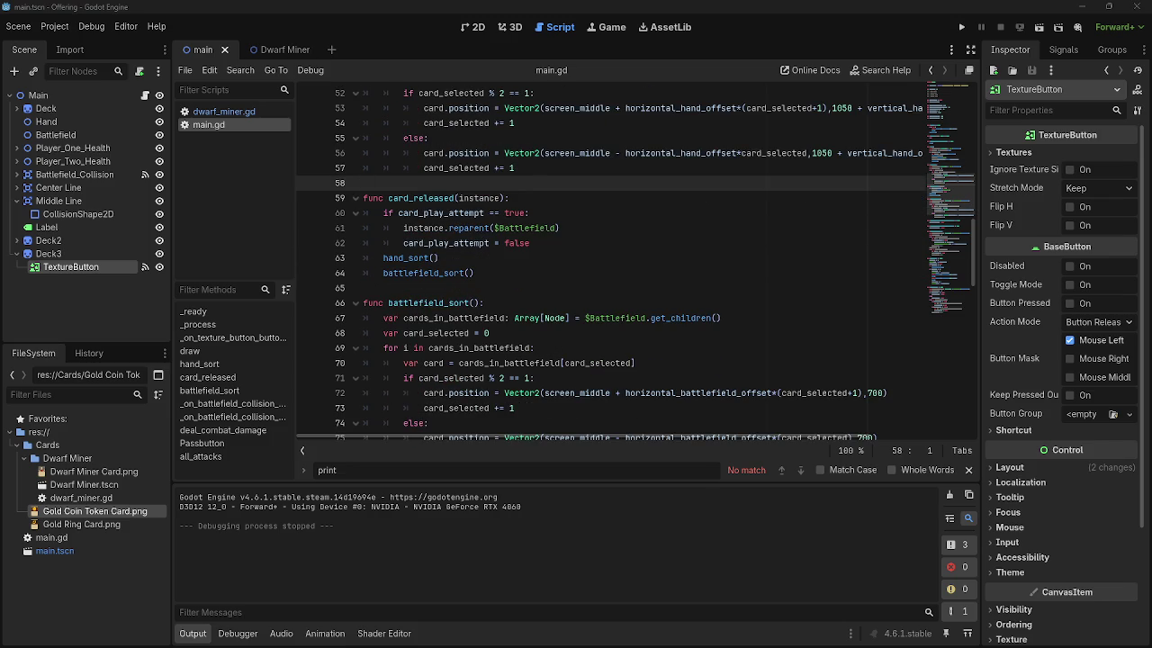
pyautogui.hotkey('alt', 'Tab')
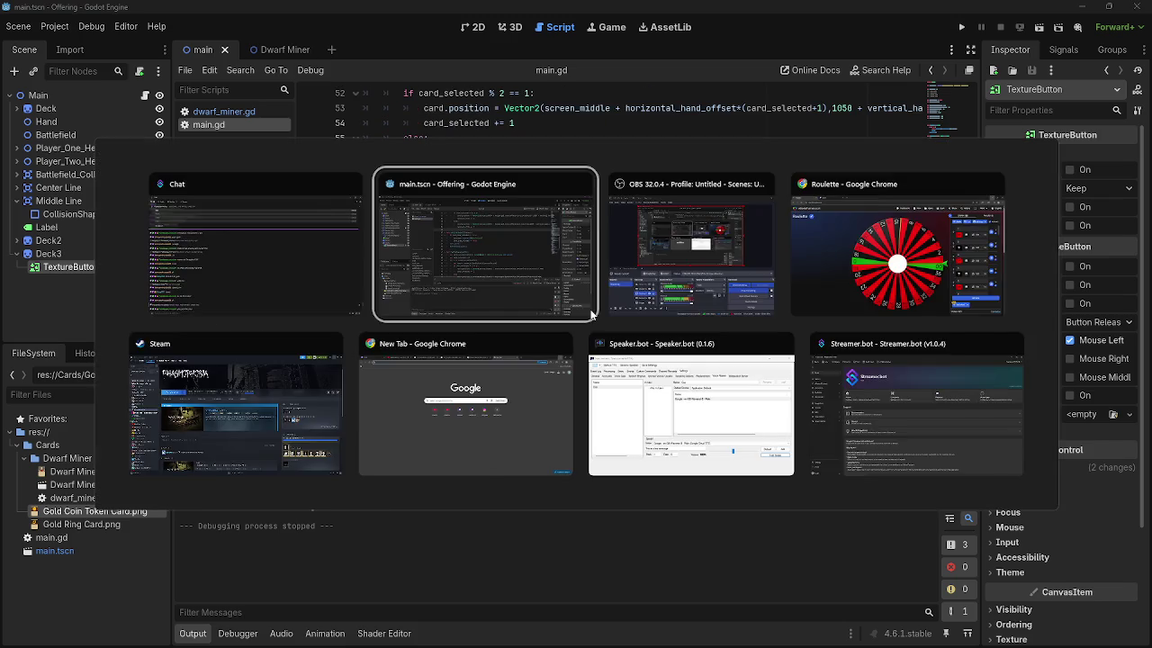
pyautogui.hotkey('alt', 'Tab')
pyautogui.press('Tab')
pyautogui.press('Escape')
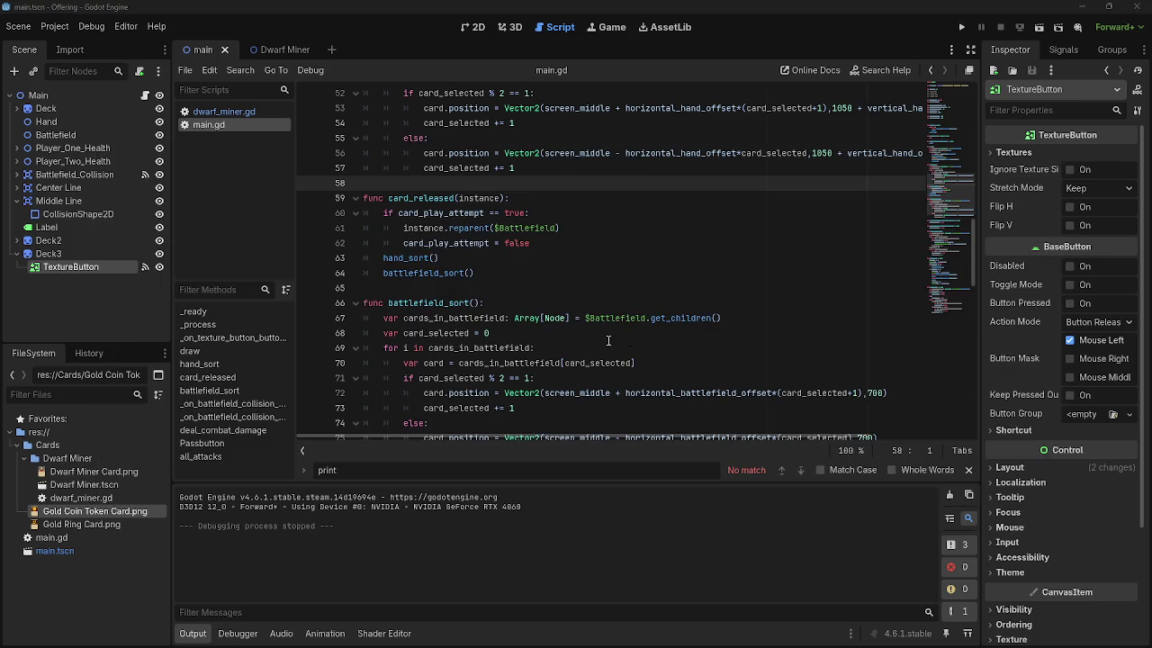
pyautogui.click(529, 261)
pyautogui.click(529, 277)
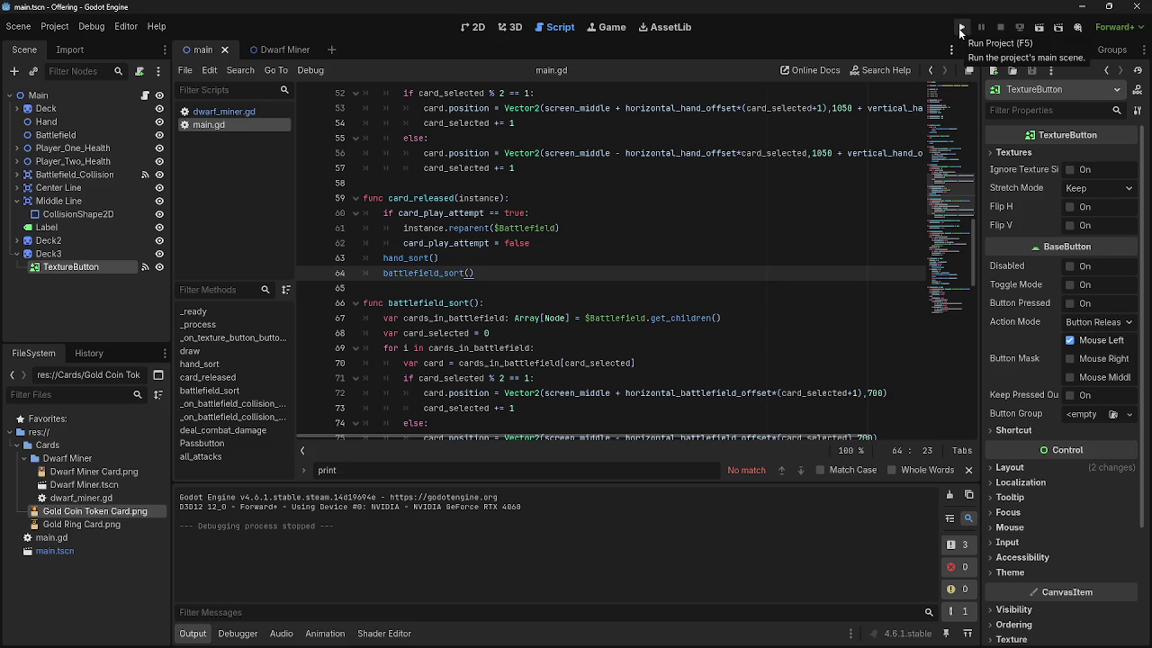
# - Run the project and play five dwarf miner cards from the hand onto the table
pyautogui.click(961, 30)
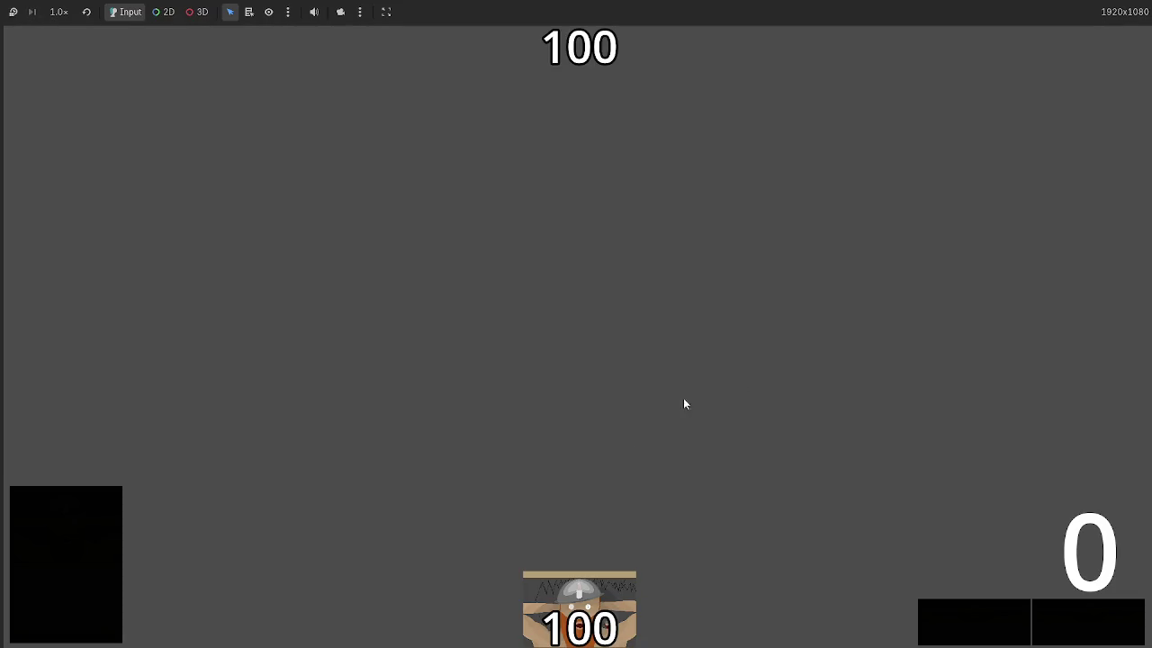
pyautogui.click(578, 621)
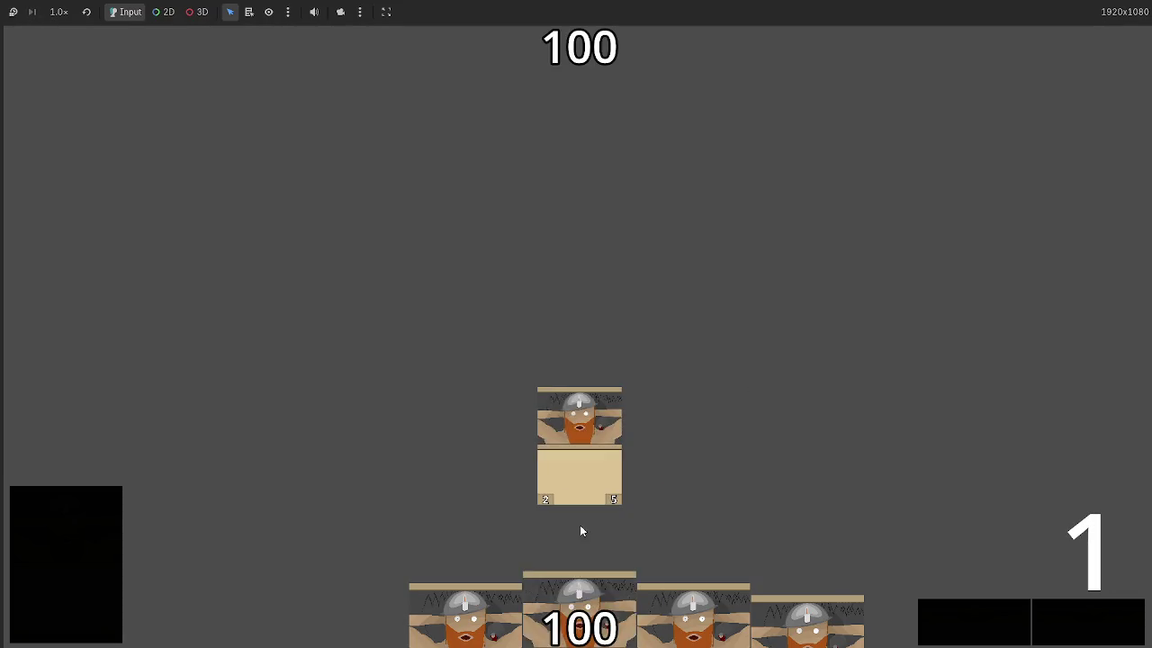
pyautogui.click(579, 621)
pyautogui.click(586, 621)
pyautogui.click(587, 621)
pyautogui.click(587, 621)
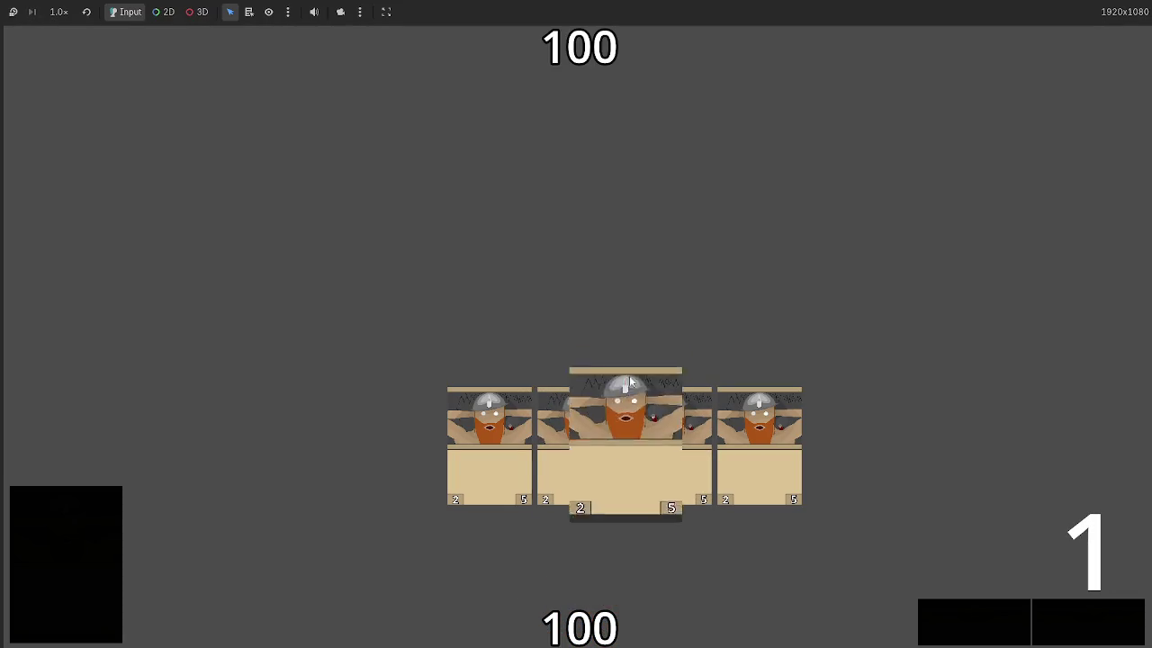
# - Cycle through the turn phases with the pass buttons, attacking the opponent during each combat
pyautogui.click(1027, 616)
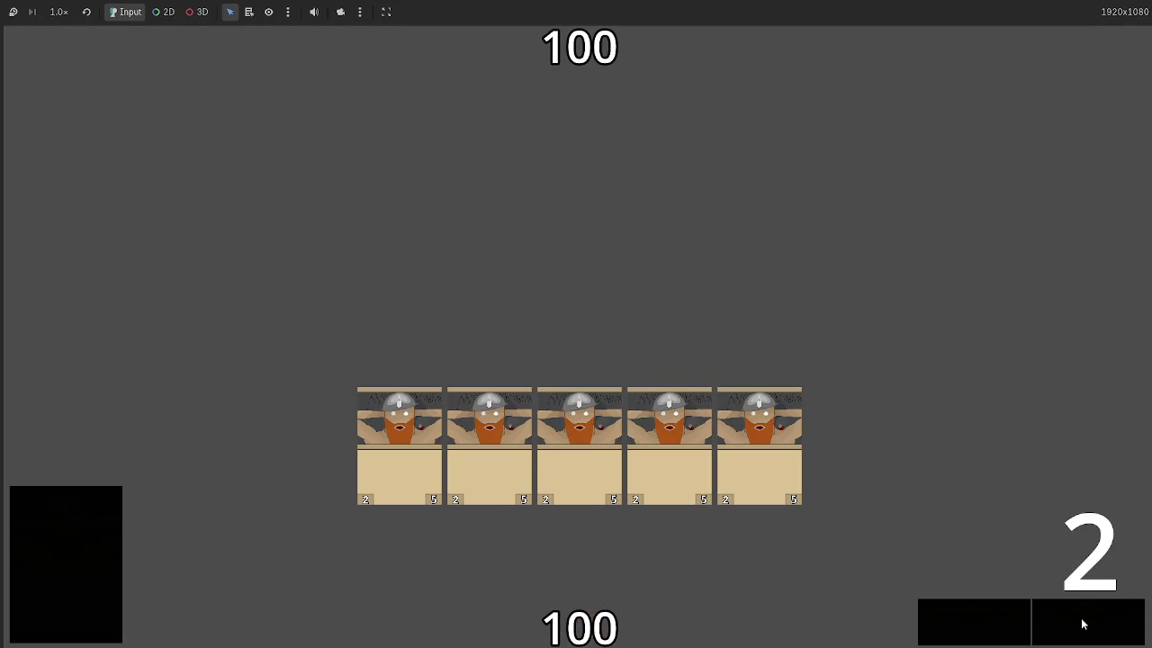
pyautogui.click(1083, 622)
pyautogui.click(990, 622)
pyautogui.click(1075, 622)
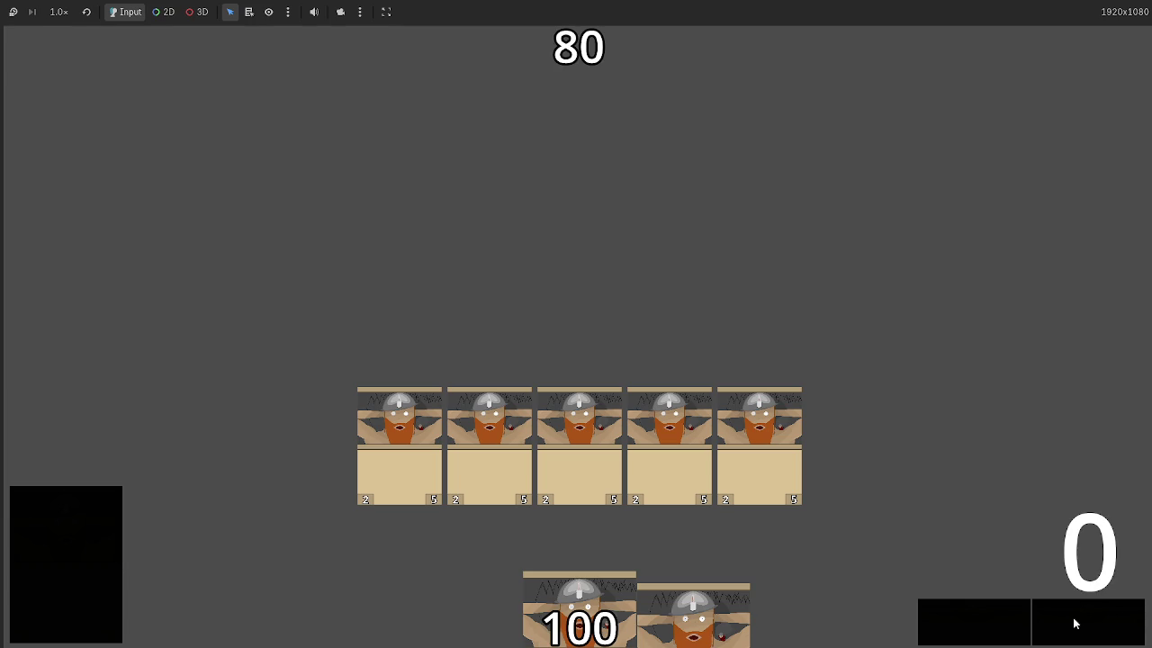
pyautogui.click(999, 617)
pyautogui.click(1071, 622)
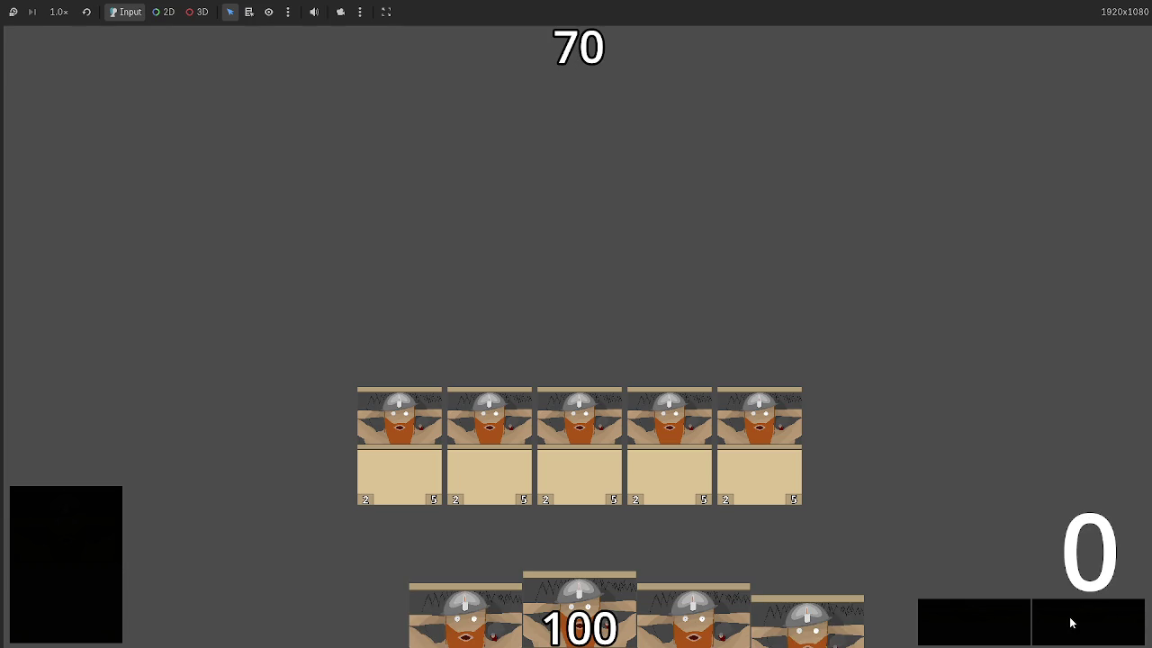
pyautogui.click(987, 623)
pyautogui.click(1057, 625)
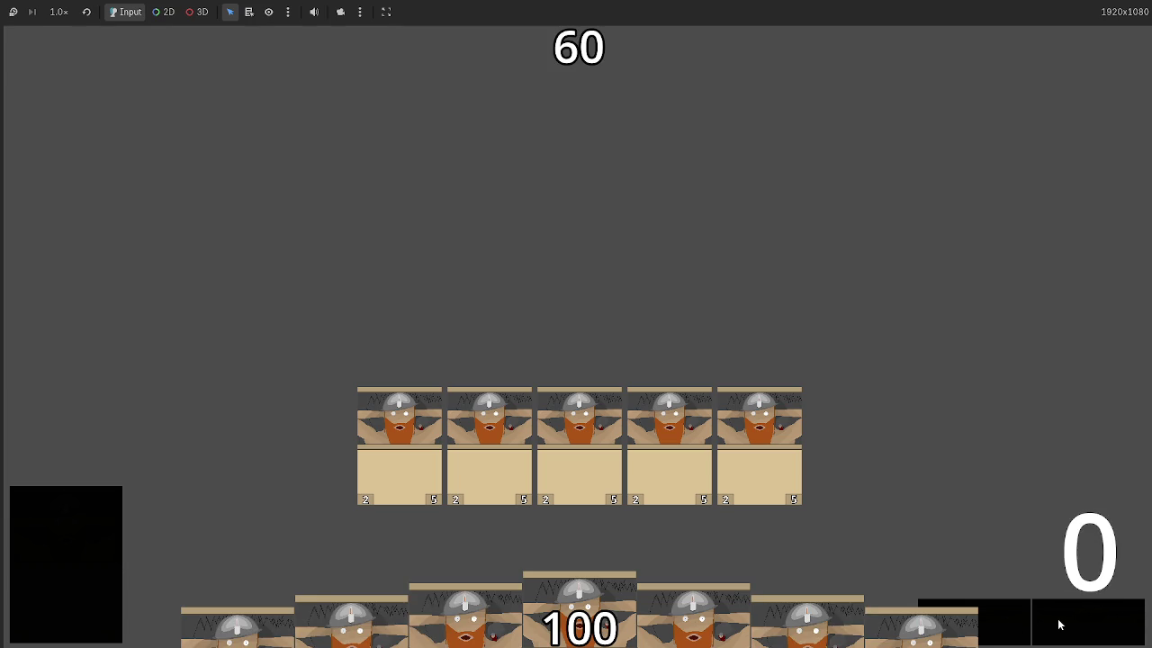
pyautogui.click(1057, 622)
pyautogui.click(985, 620)
pyautogui.click(1076, 624)
pyautogui.click(1075, 624)
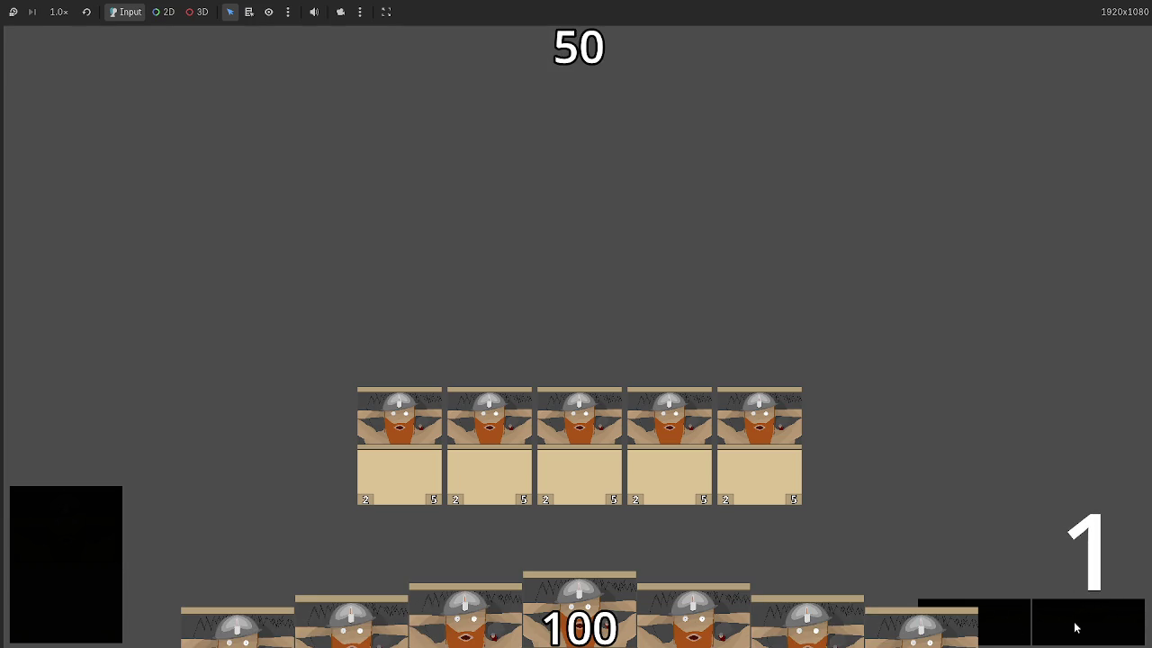
pyautogui.click(1008, 625)
pyautogui.click(1071, 626)
# - Keep passing phases and attacking until the opponent's health reaches 0, then stop the game
pyautogui.click(1071, 626)
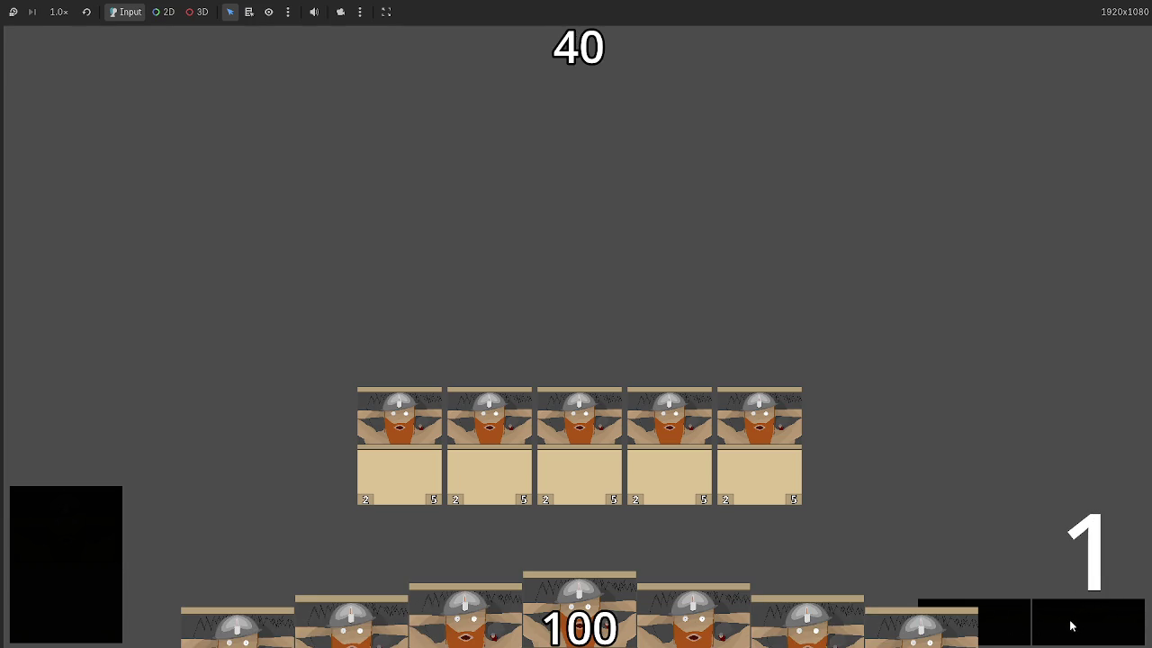
pyautogui.click(1019, 622)
pyautogui.click(1071, 625)
pyautogui.click(1070, 623)
pyautogui.click(1013, 623)
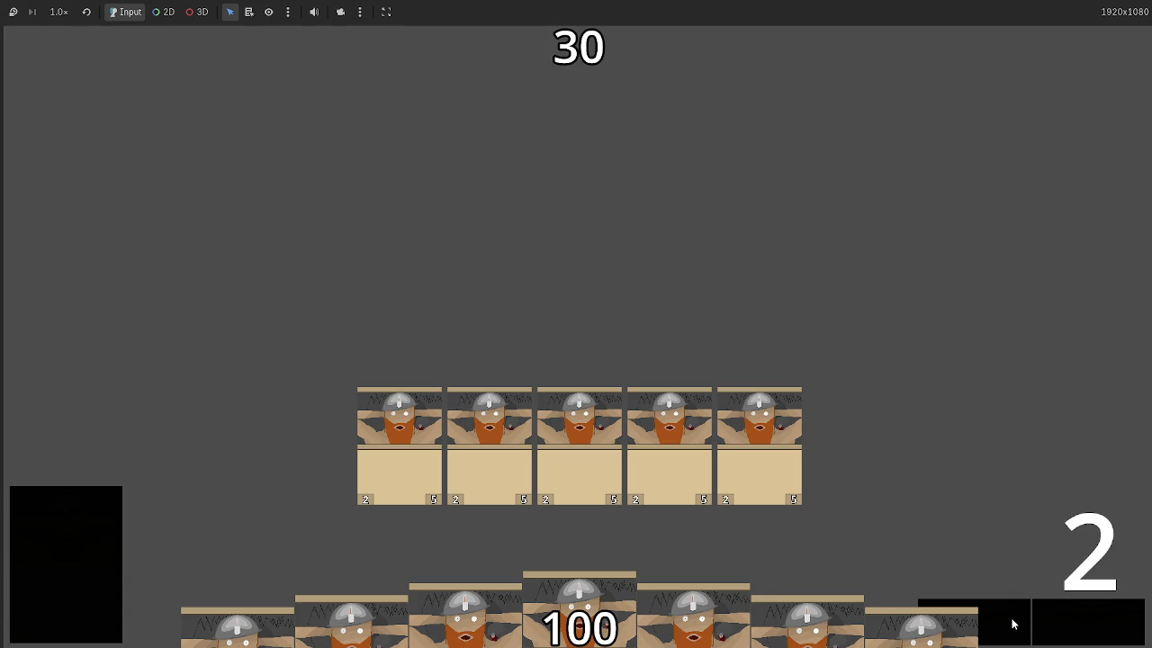
pyautogui.click(1051, 622)
pyautogui.click(1050, 623)
pyautogui.click(1055, 623)
pyautogui.click(1091, 620)
pyautogui.click(1084, 620)
pyautogui.click(1060, 619)
pyautogui.click(1074, 618)
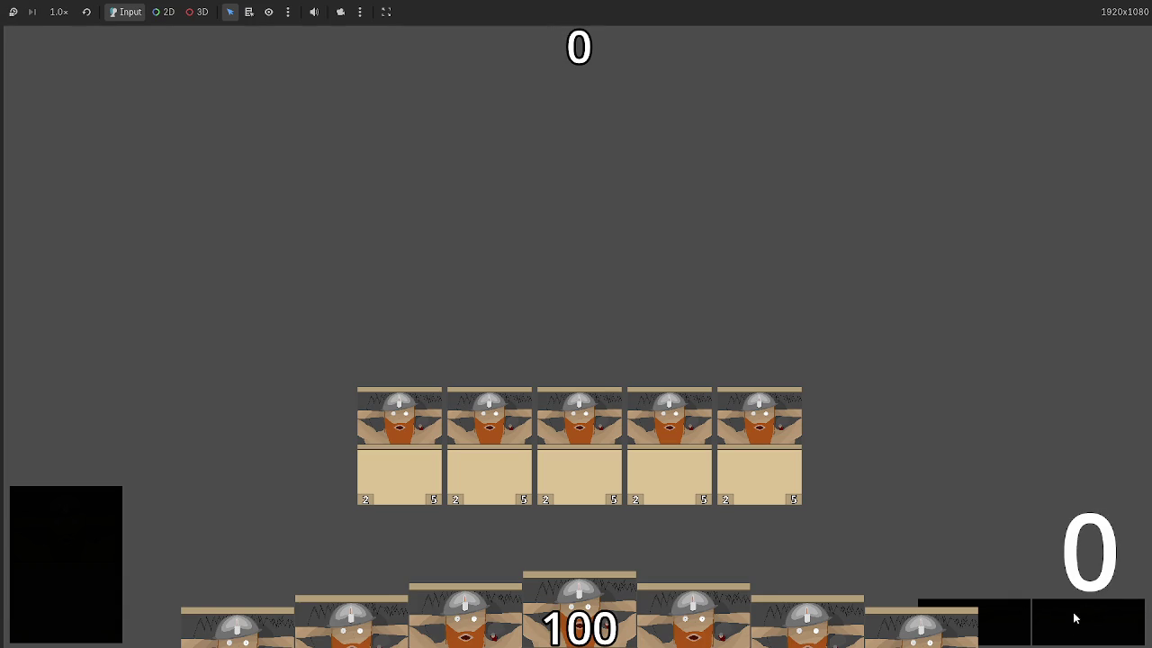
pyautogui.click(1074, 618)
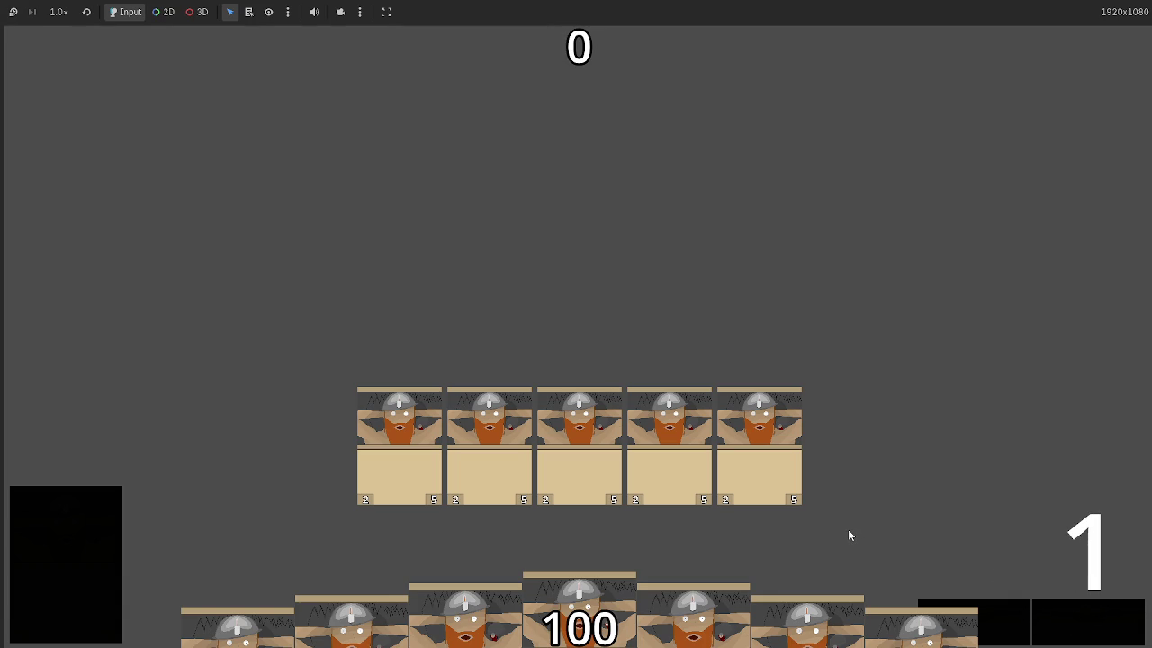
pyautogui.press('F8')
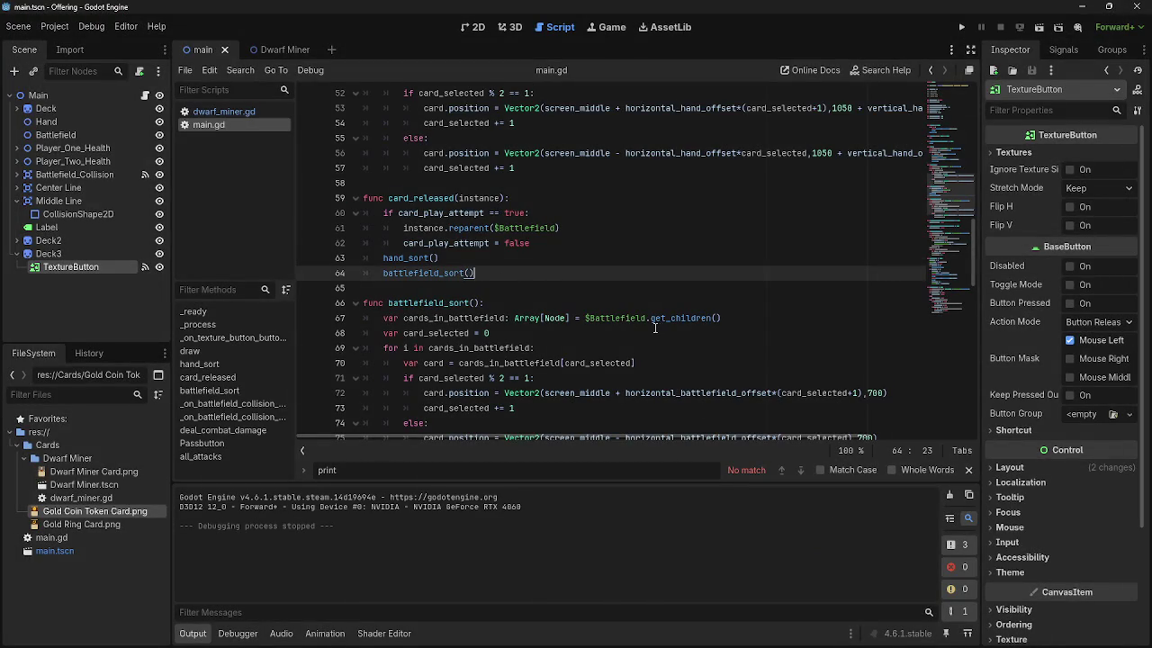
# - Review main.gd's draw() function near line 77, then rerun the game and stop it with F8
pyautogui.scroll(-2, 622, 329)
pyautogui.scroll(-1, 622, 330)
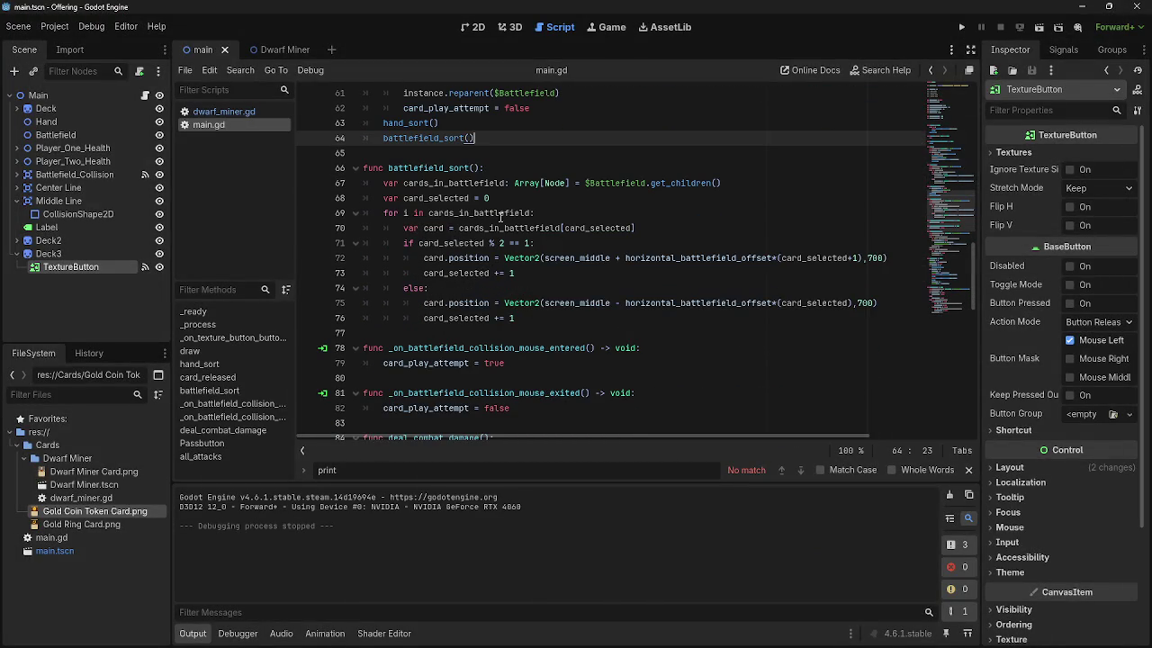
pyautogui.click(546, 329)
pyautogui.moveTo(546, 328); pyautogui.dragTo(491, 162)
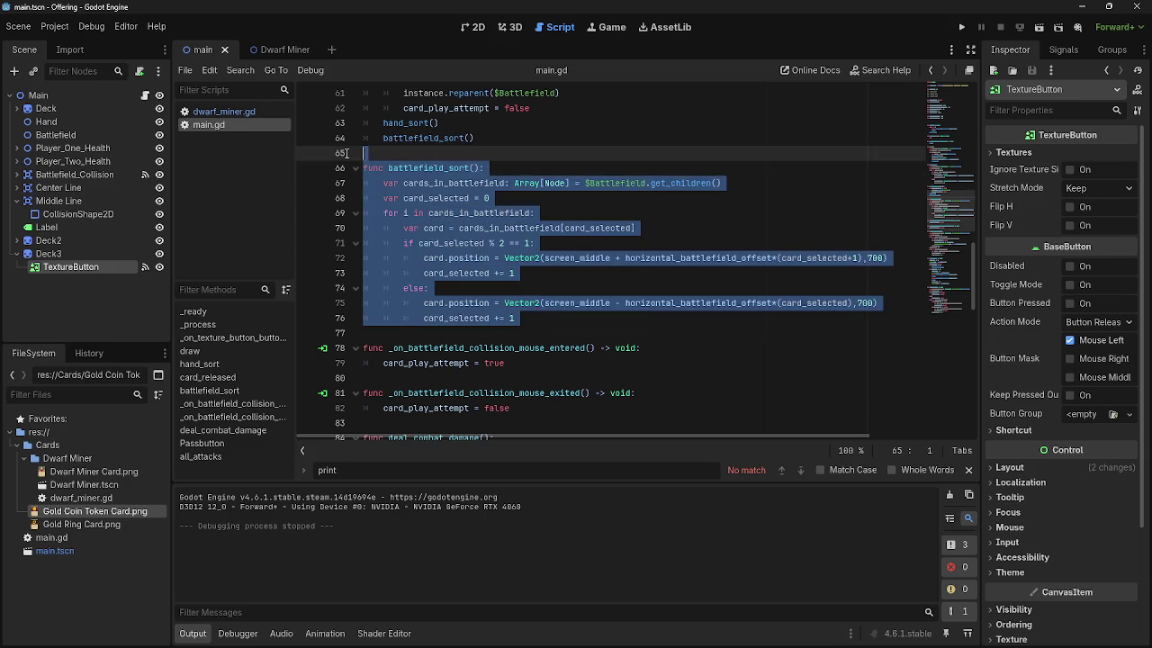
pyautogui.click(475, 228)
pyautogui.scroll(9, 619, 356)
pyautogui.scroll(2, 619, 357)
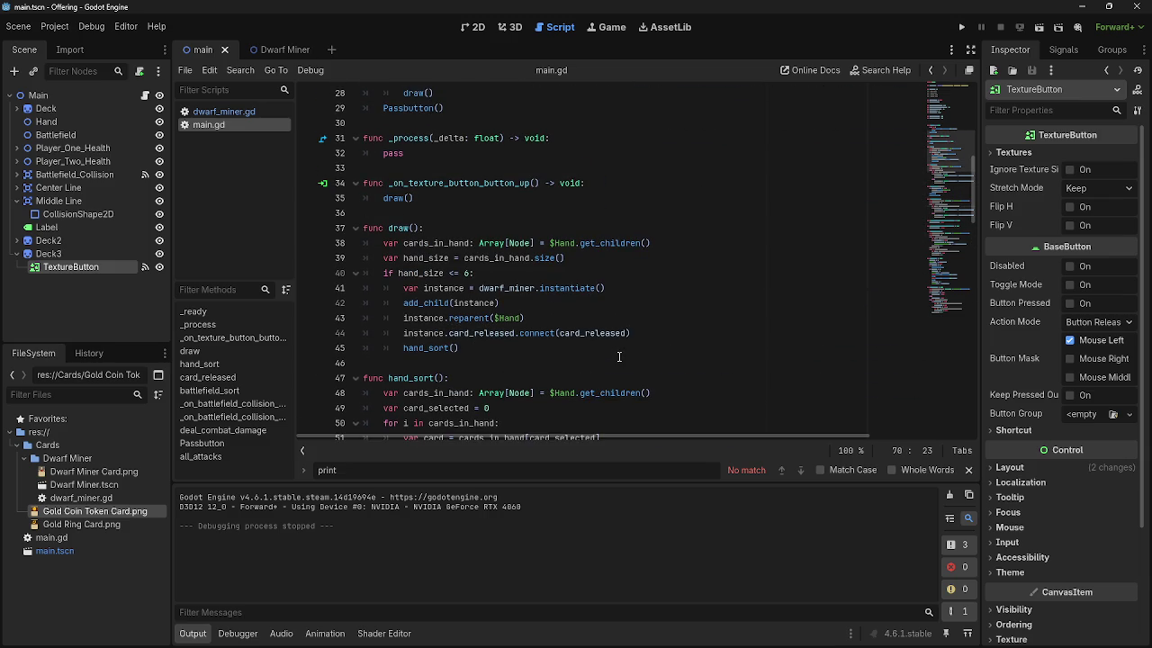
pyautogui.click(961, 27)
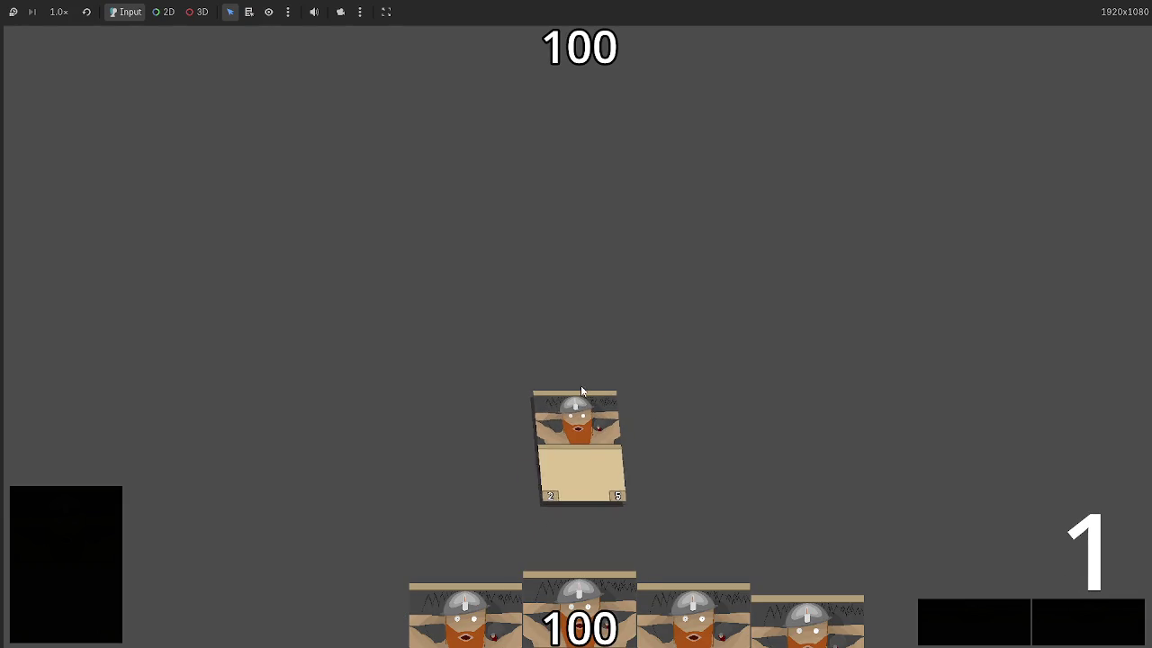
pyautogui.press('F8')
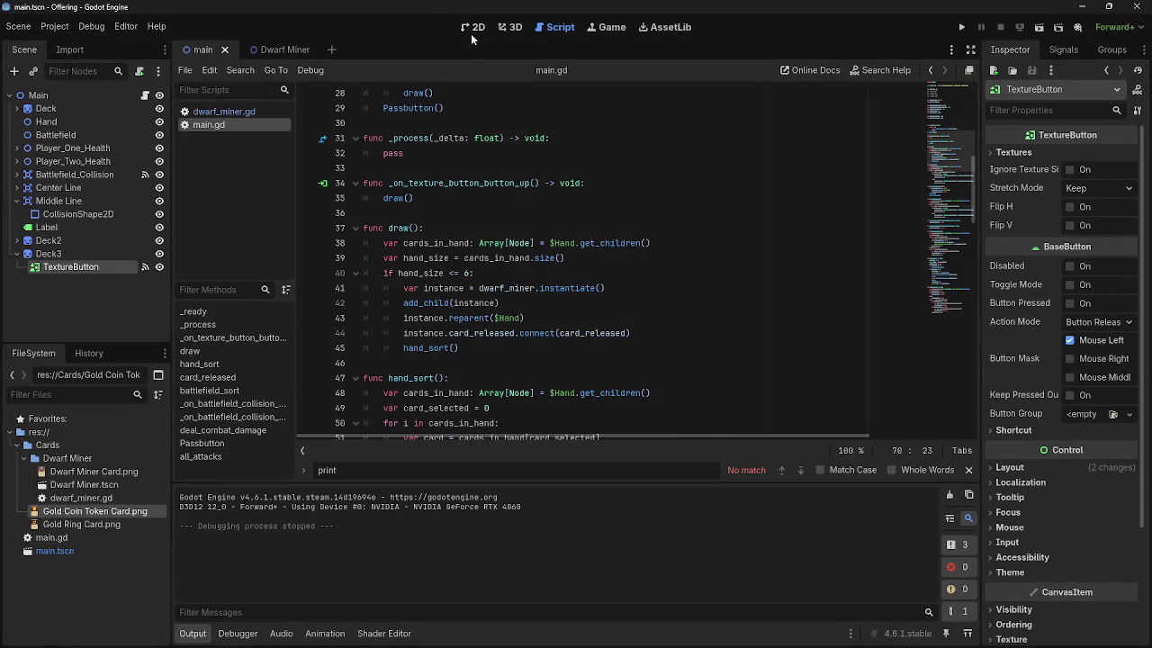
pyautogui.click(227, 113)
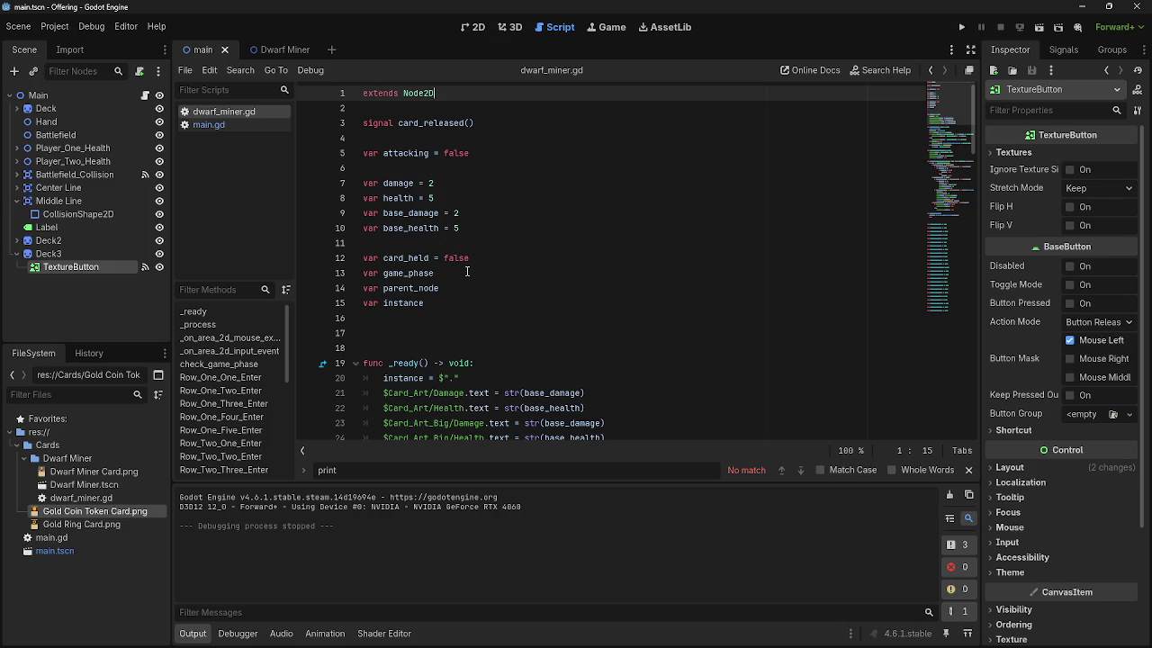
pyautogui.click(444, 330)
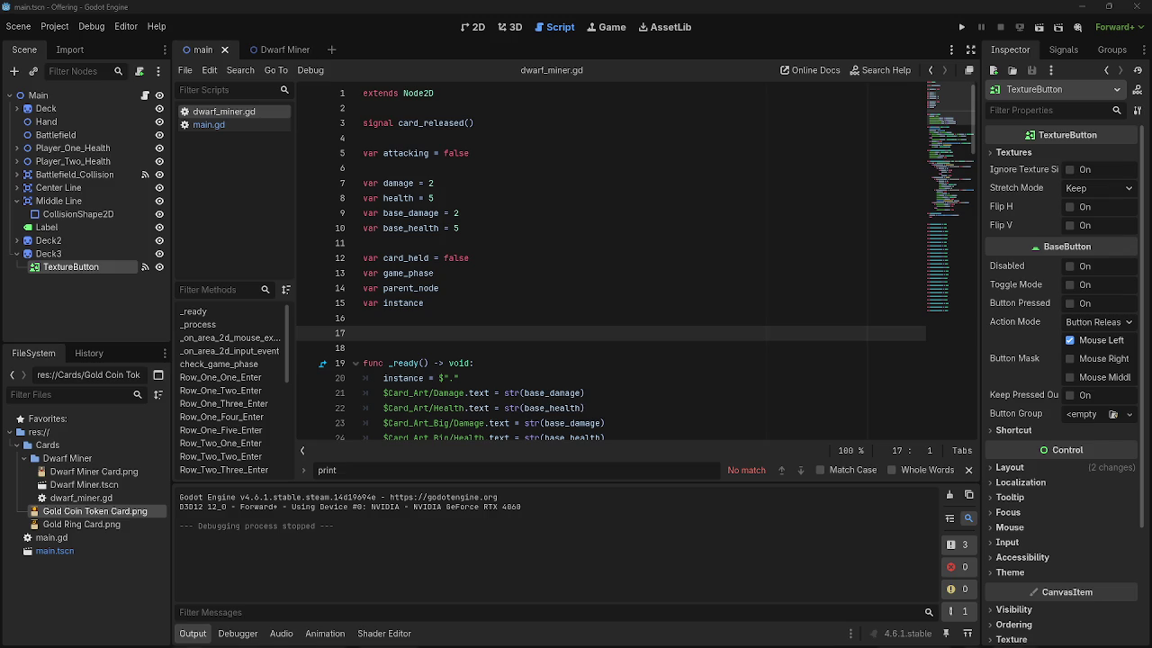
pyautogui.moveTo(628, 641)
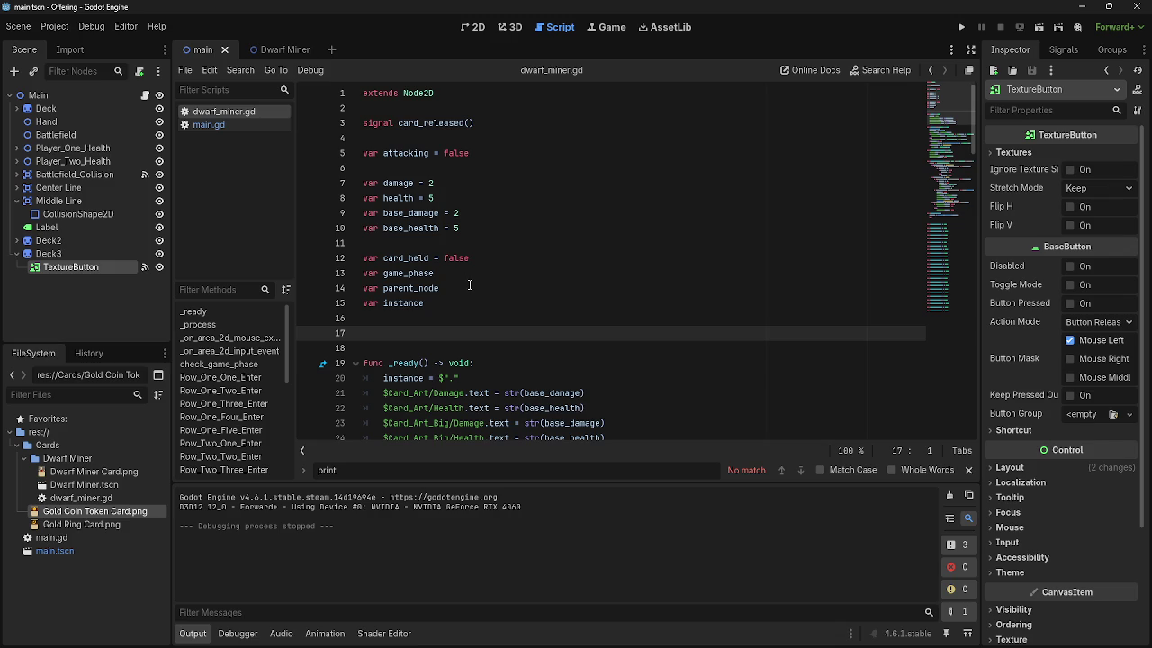
pyautogui.scroll(-7, 469, 285)
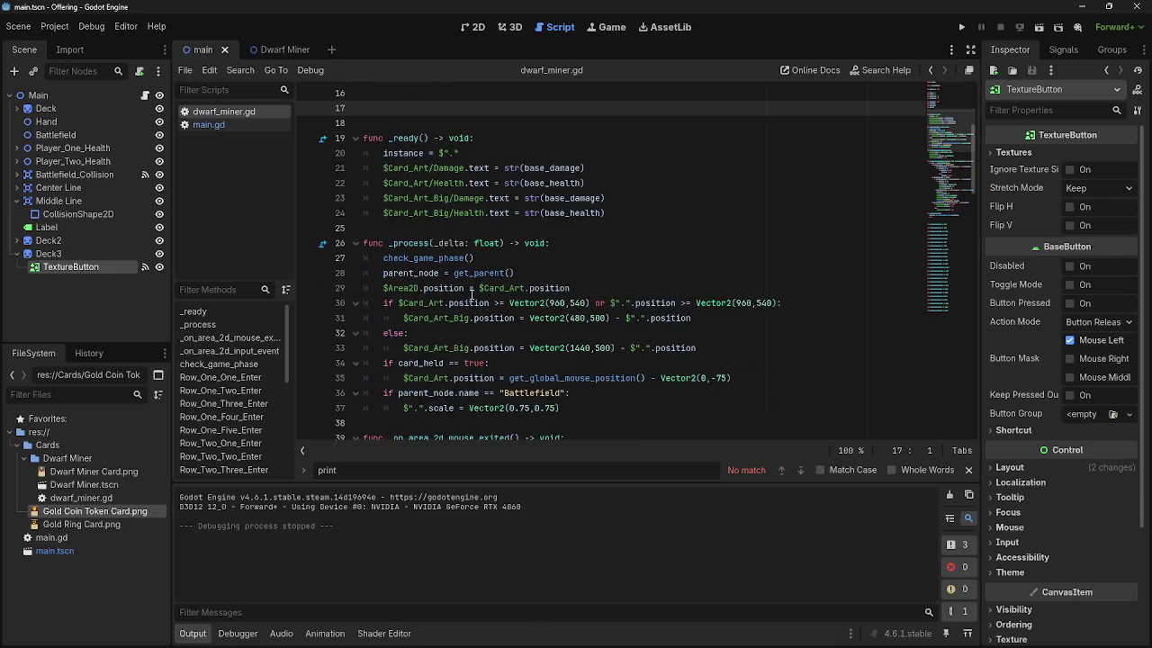
pyautogui.doubleClick(417, 169)
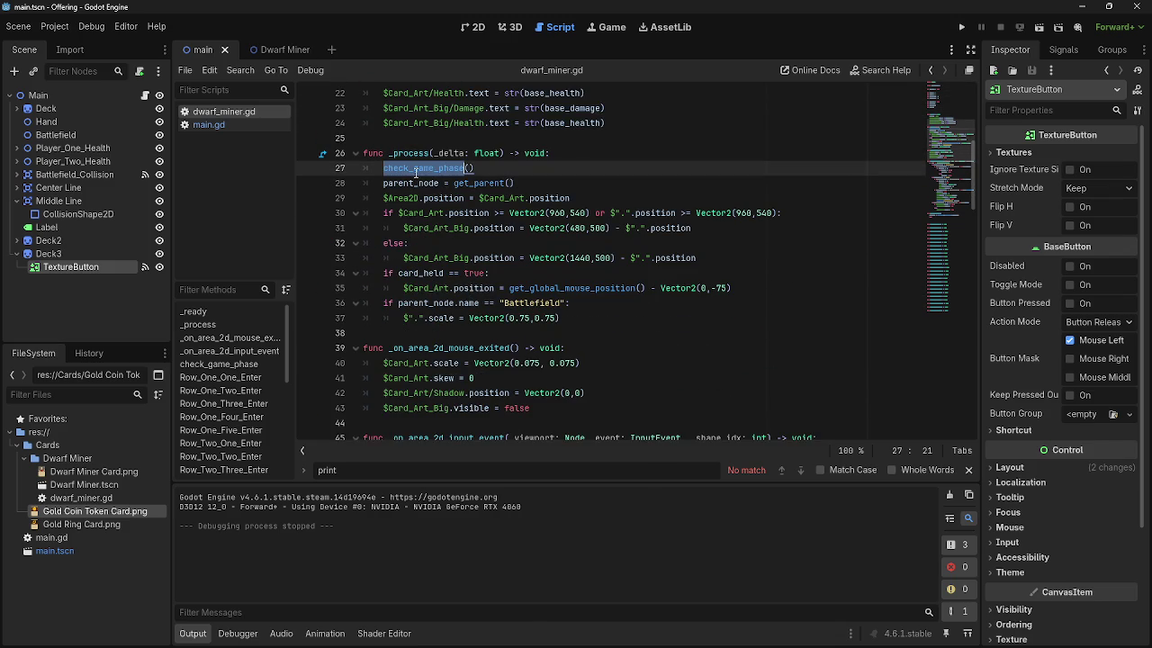
pyautogui.scroll(-15, 544, 241)
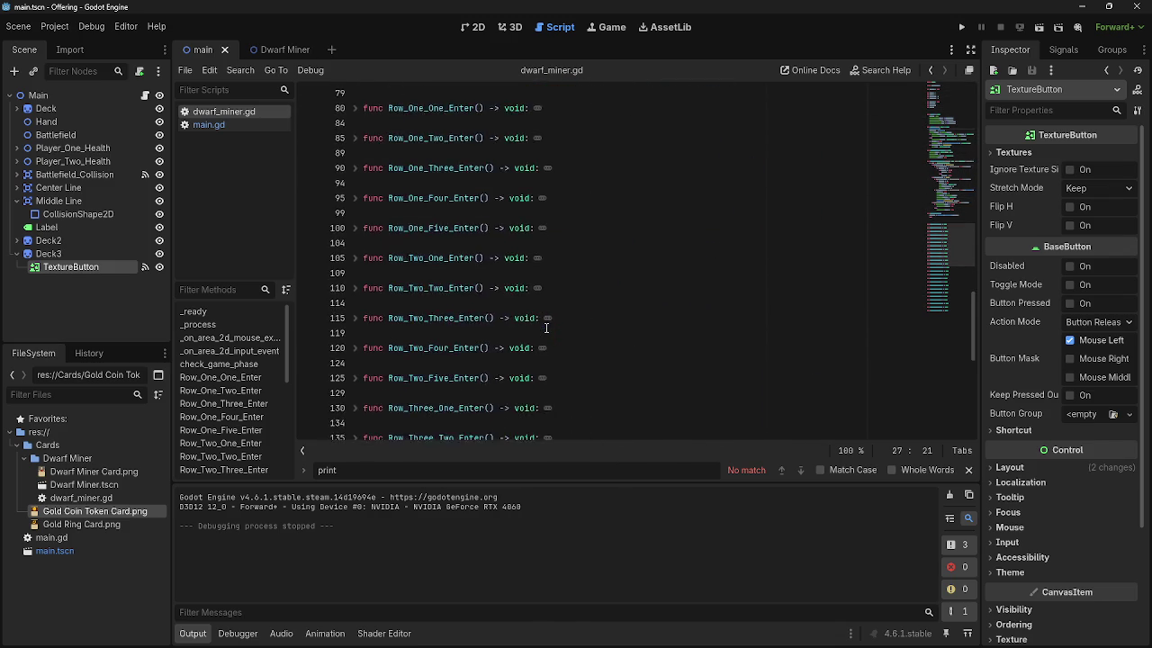
pyautogui.scroll(4, 546, 327)
pyautogui.click(546, 328)
pyautogui.scroll(10, 546, 328)
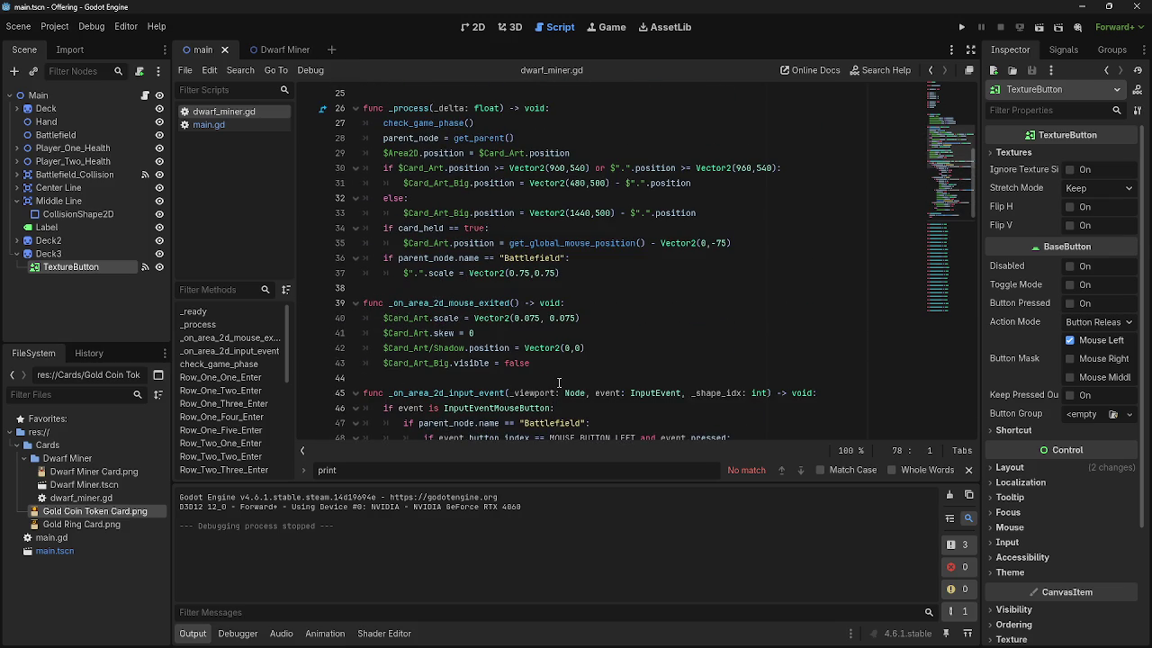
pyautogui.scroll(3, 527, 372)
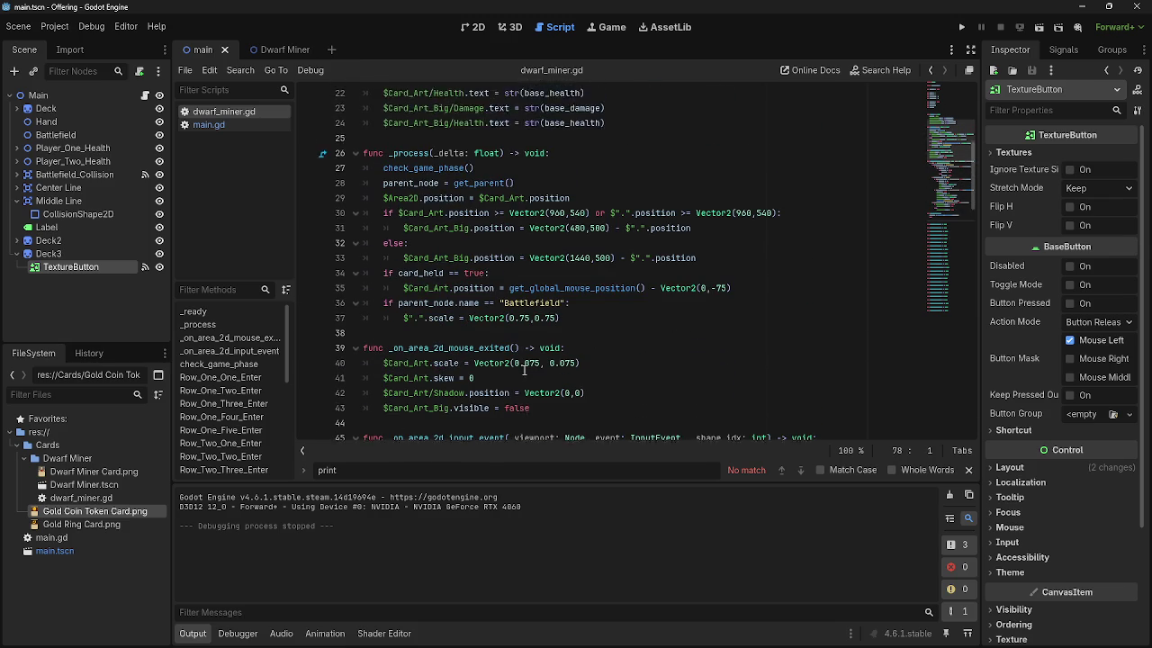
pyautogui.click(242, 123)
pyautogui.scroll(-6, 511, 372)
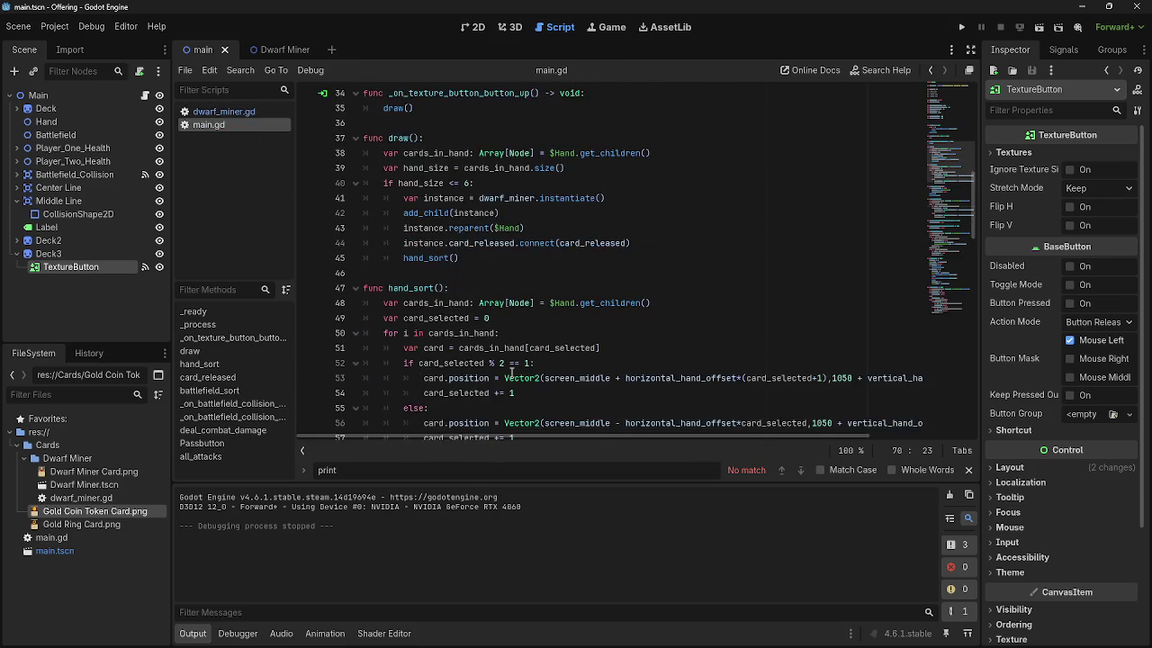
pyautogui.scroll(-4, 512, 372)
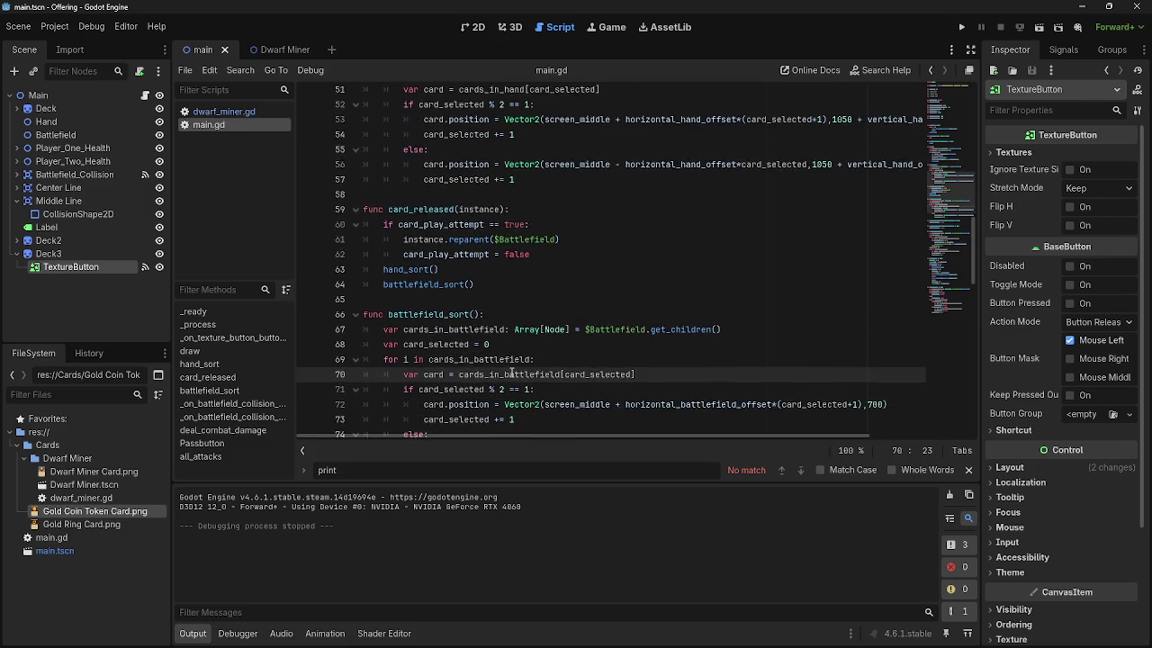
pyautogui.scroll(-7, 511, 371)
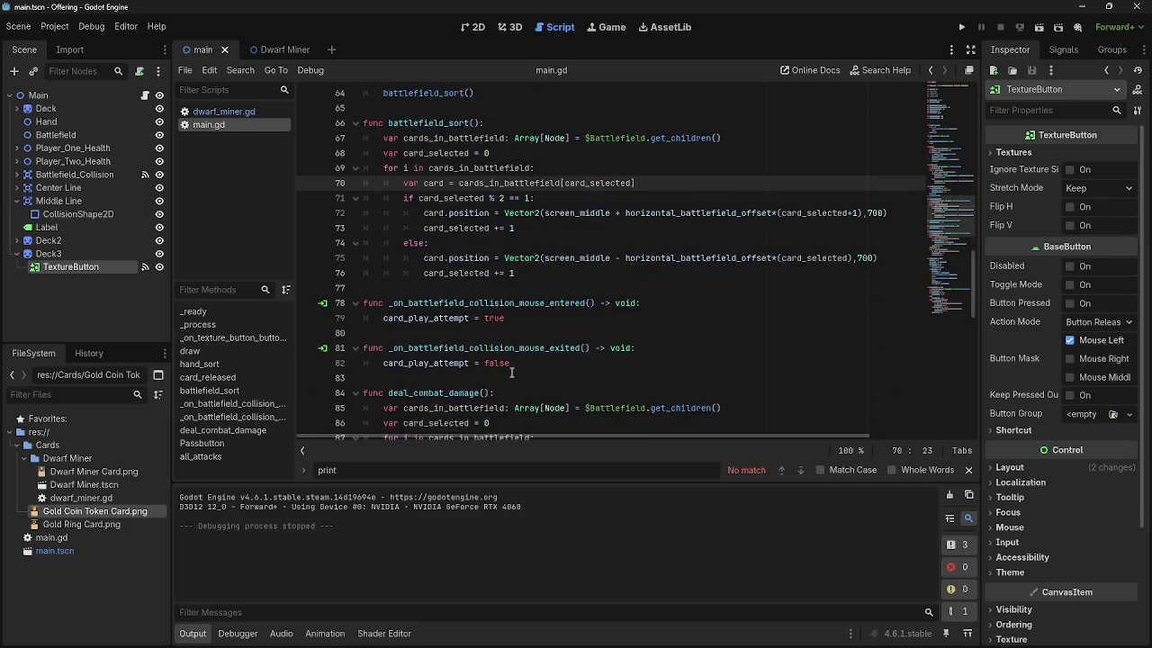
pyautogui.scroll(-7, 511, 372)
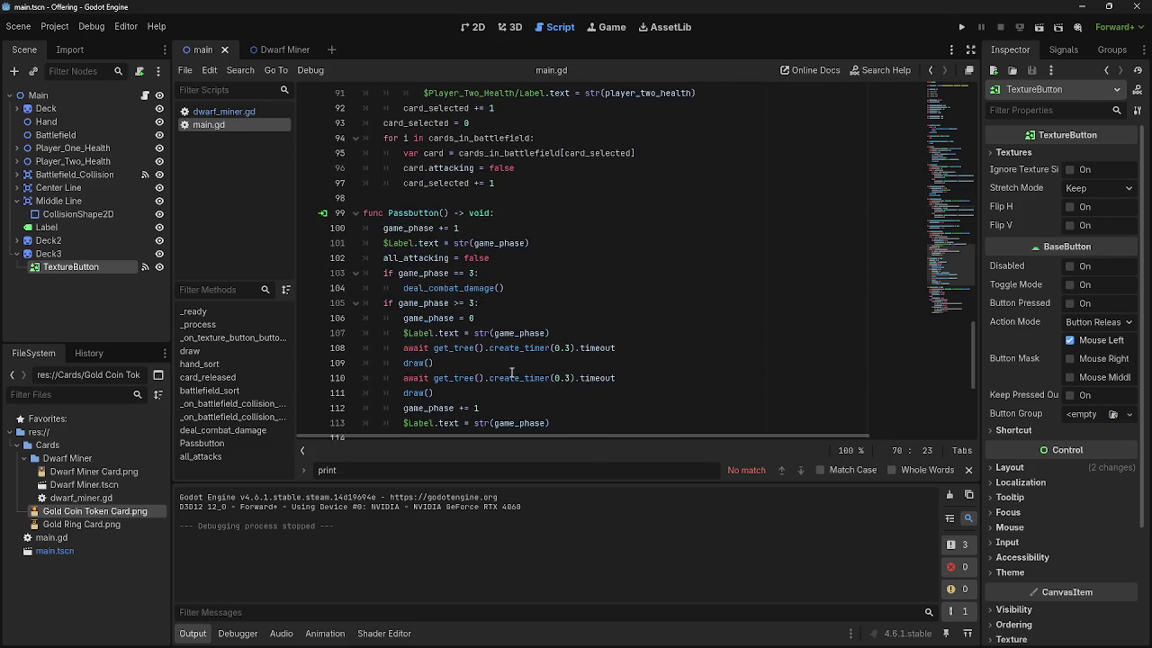
pyautogui.scroll(-4, 511, 371)
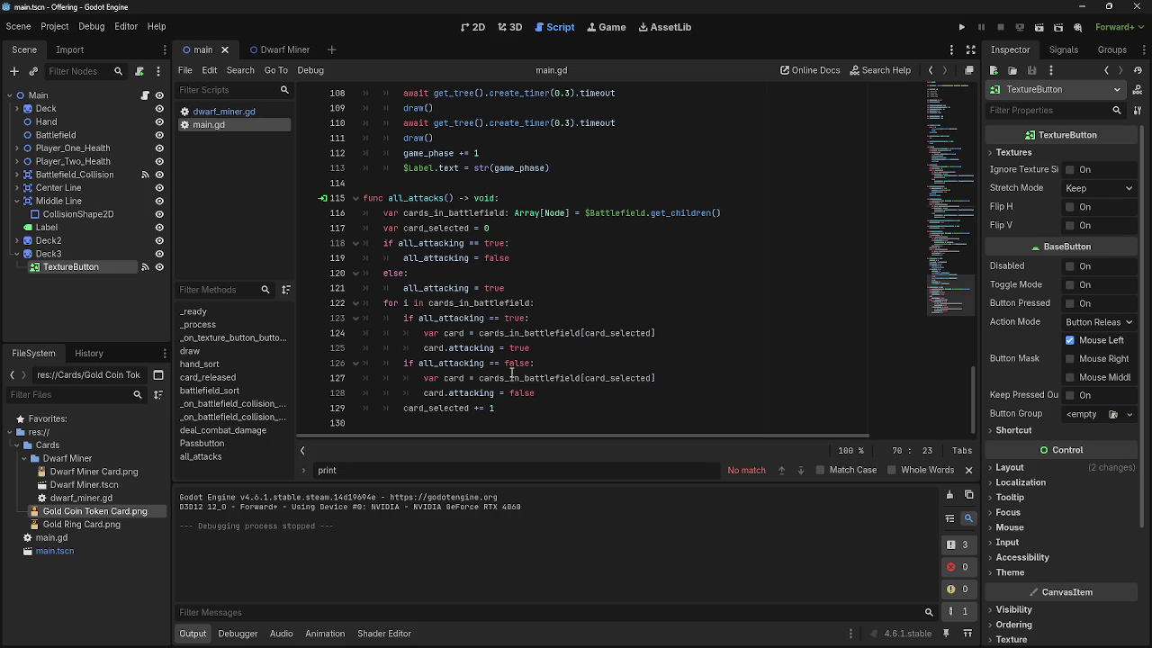
pyautogui.scroll(15, 567, 264)
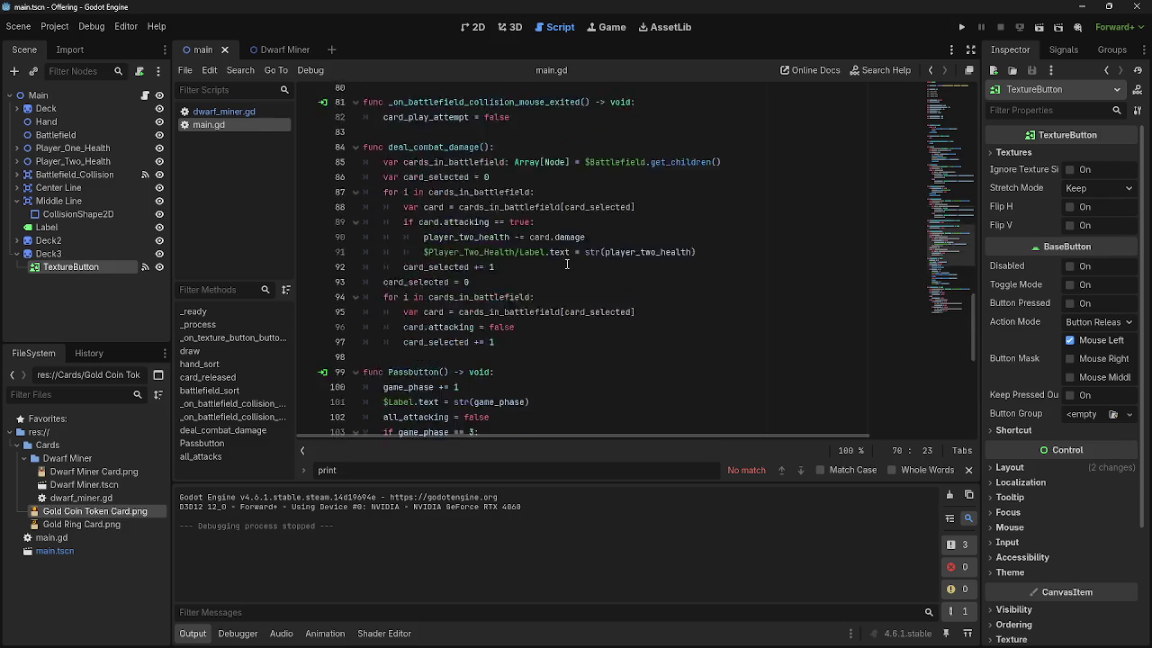
pyautogui.scroll(14, 567, 263)
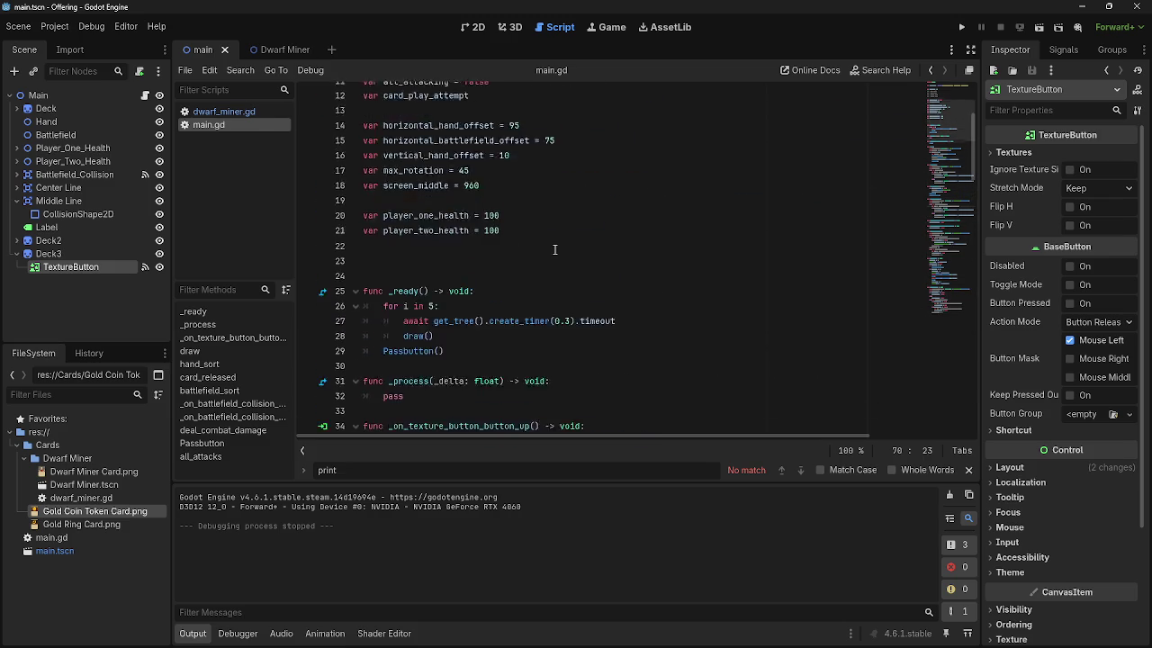
pyautogui.click(961, 27)
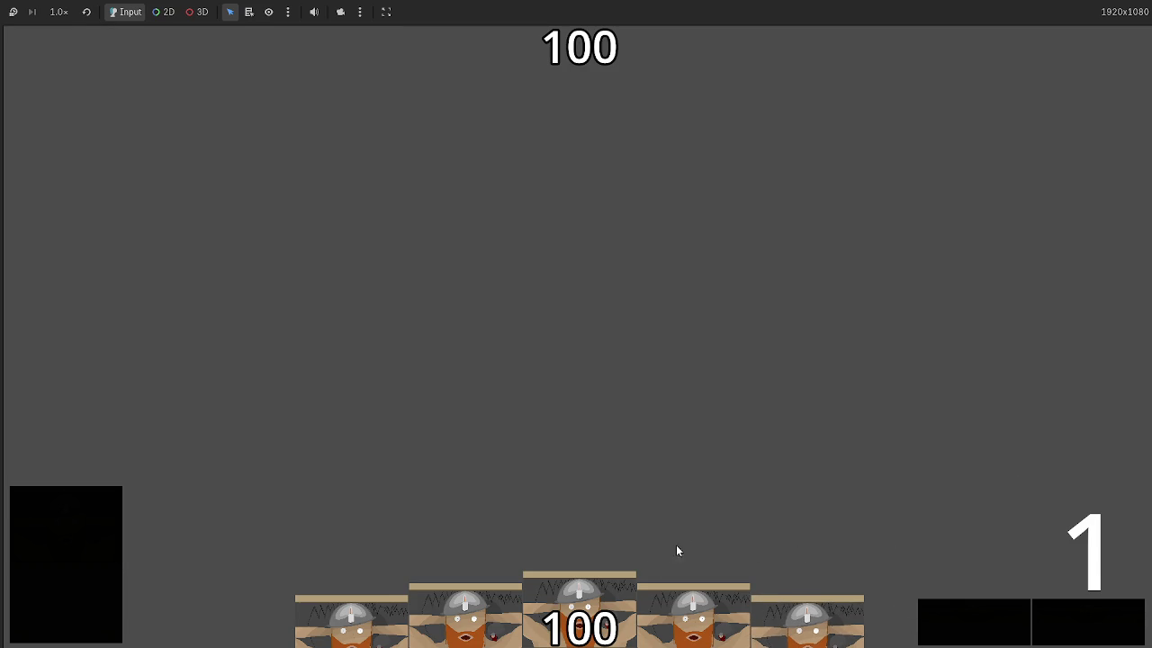
pyautogui.moveTo(612, 607)
pyautogui.mouseDown()
pyautogui.moveTo(650, 447)
pyautogui.moveTo(621, 432)
pyautogui.mouseUp()
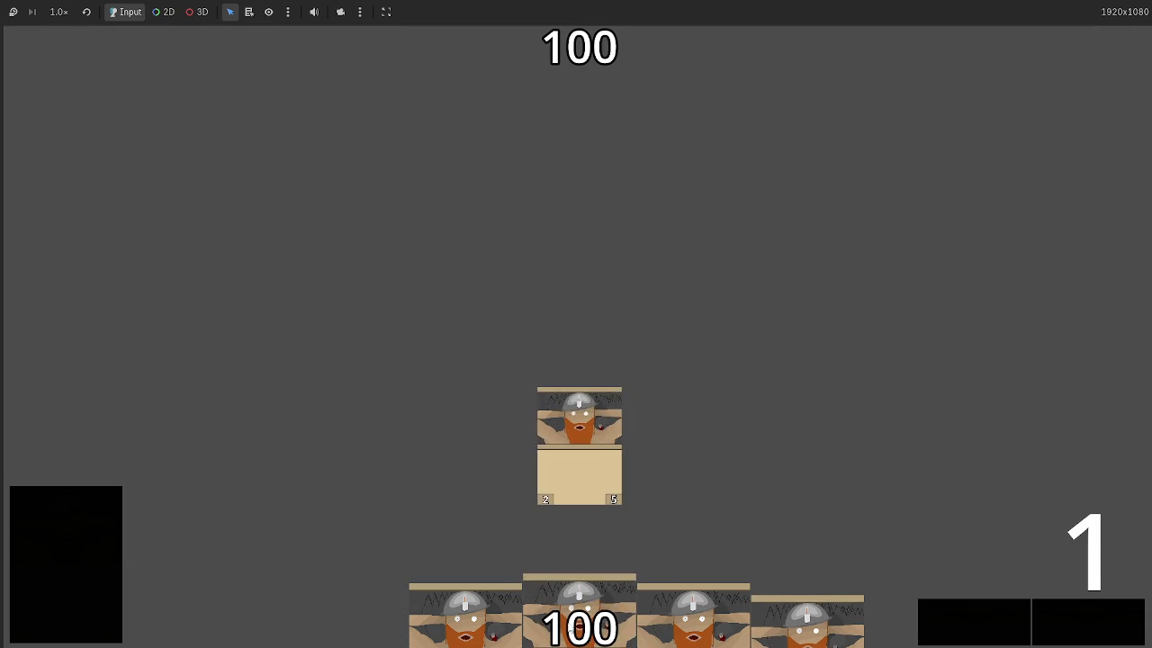
pyautogui.moveTo(808, 621); pyautogui.dragTo(669, 445)
pyautogui.moveTo(579, 621)
pyautogui.mouseDown()
pyautogui.moveTo(574, 423)
pyautogui.moveTo(491, 446)
pyautogui.mouseUp()
pyautogui.moveTo(465, 621); pyautogui.dragTo(573, 373)
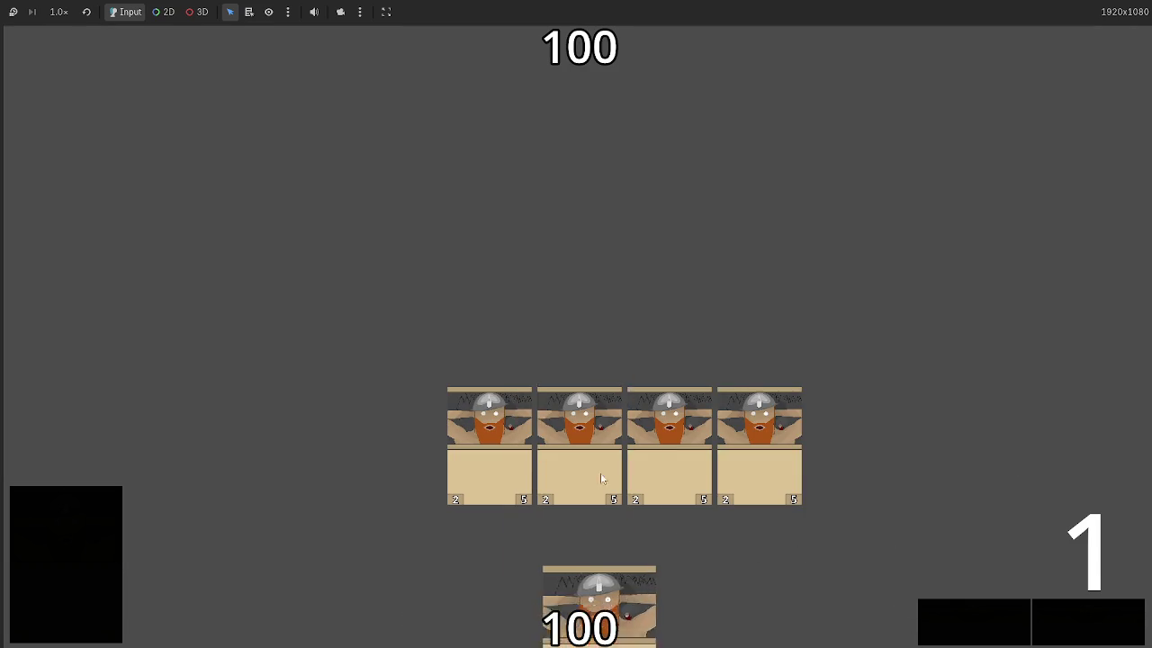
pyautogui.moveTo(599, 612); pyautogui.dragTo(603, 387)
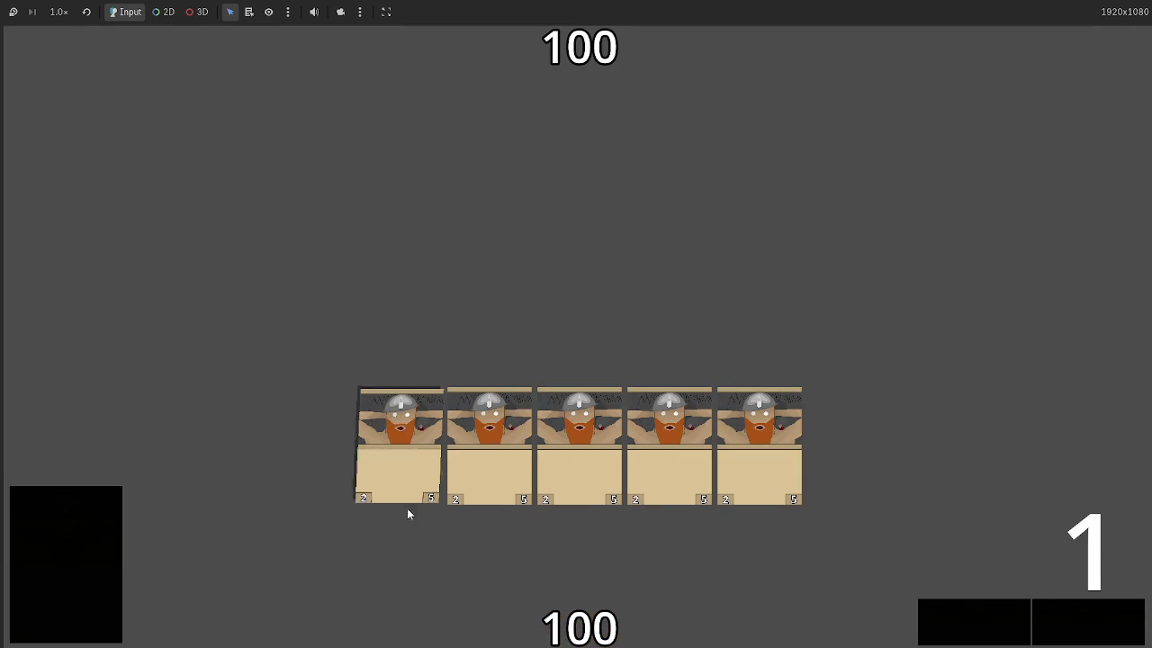
pyautogui.click(1084, 623)
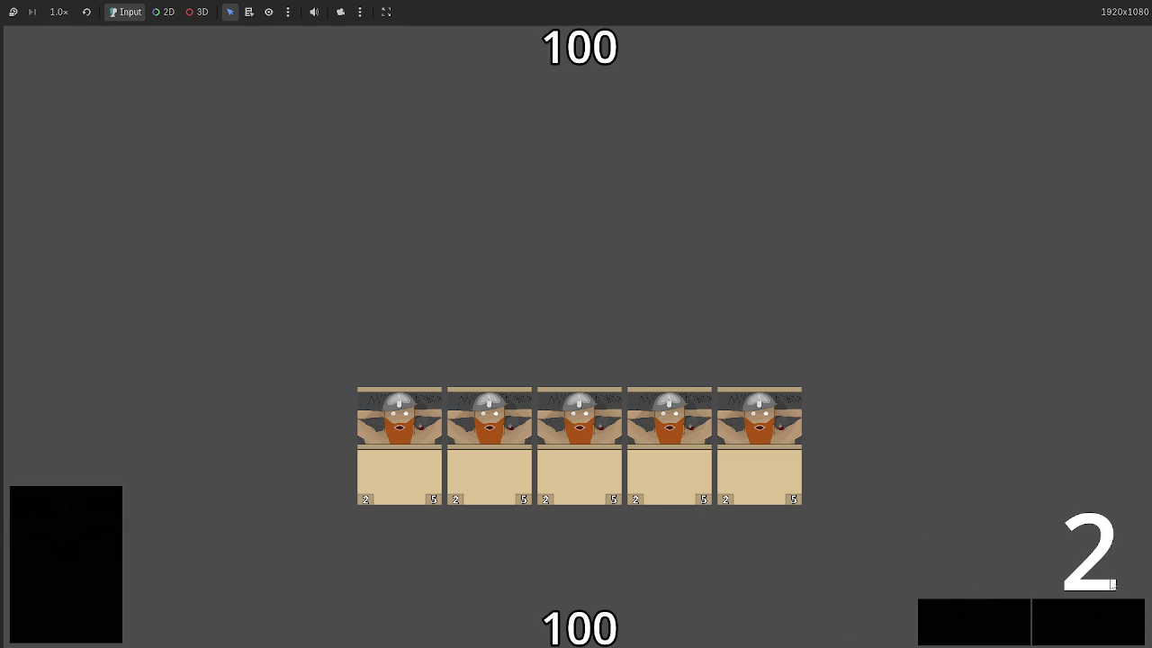
pyautogui.click(1099, 619)
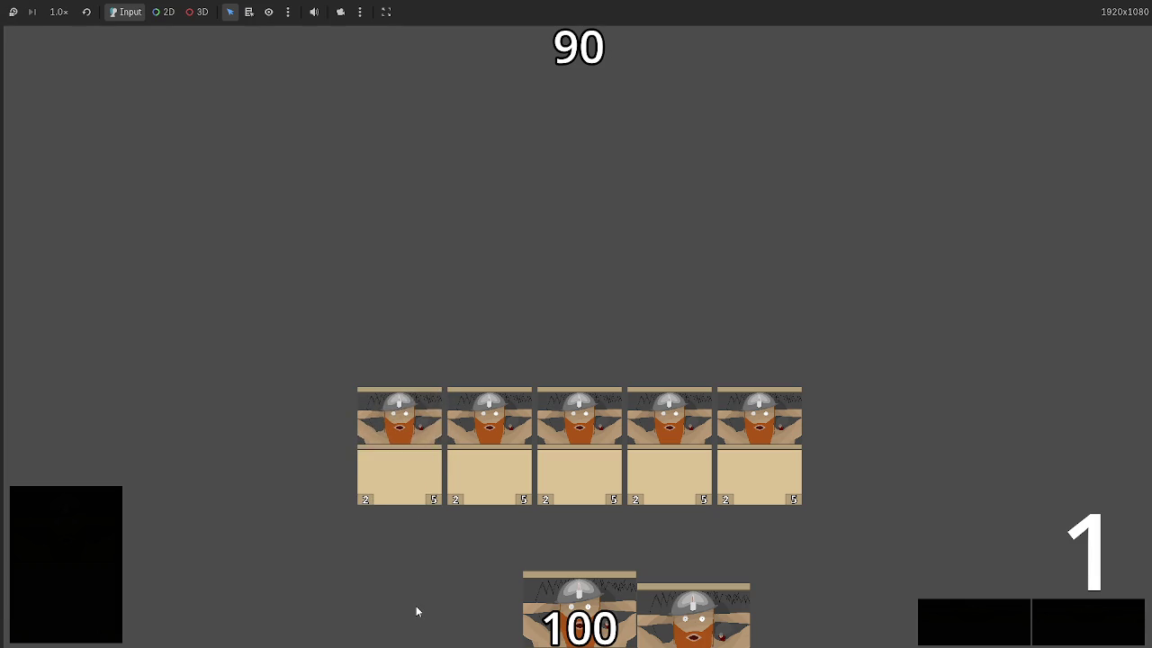
pyautogui.press('F8')
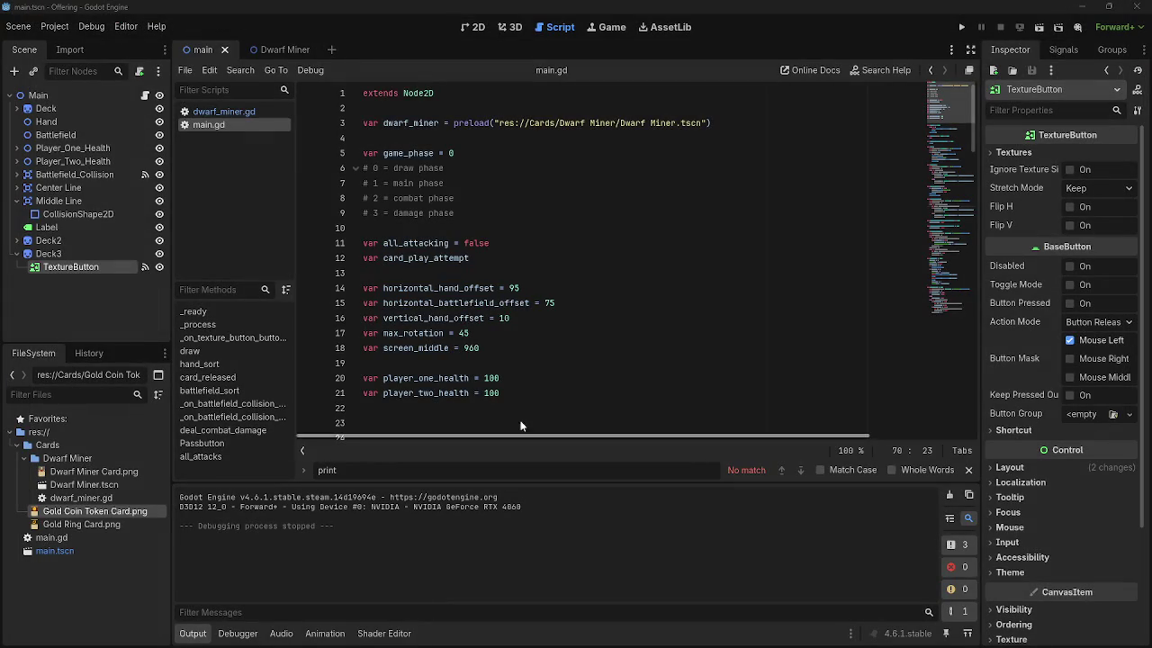
# - In dwarf_miner.gd, add 'var actions = 1' on a new line 11 below base_health
pyautogui.click(249, 112)
pyautogui.scroll(5, 423, 198)
pyautogui.click(544, 237)
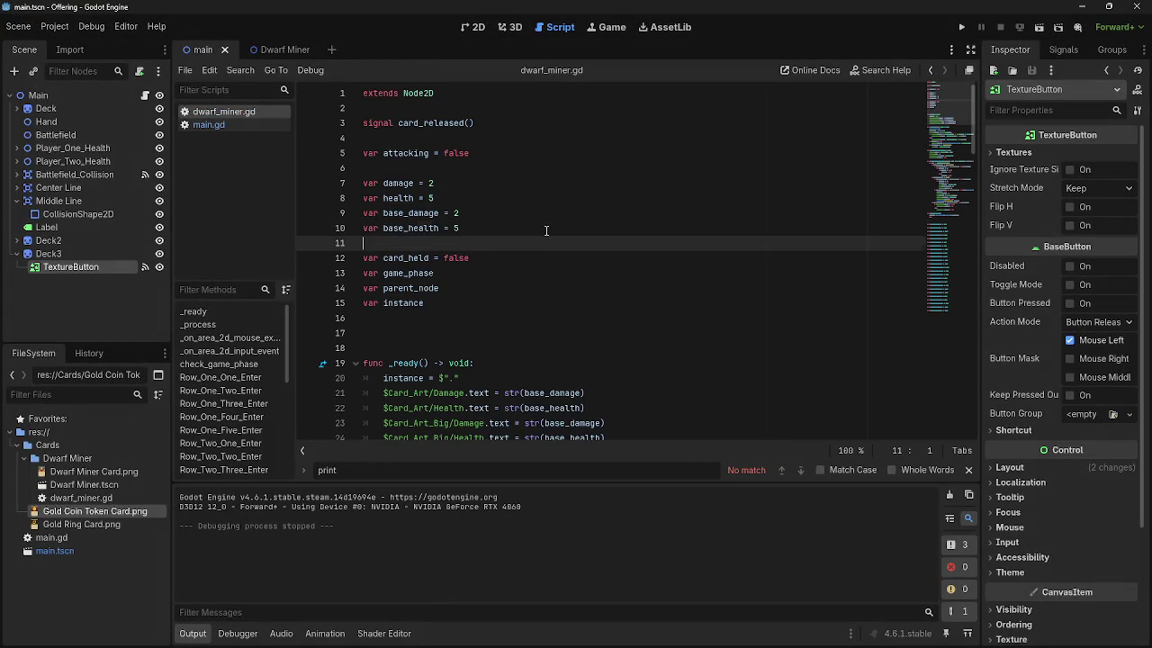
pyautogui.click(547, 230)
pyautogui.press('Return')
pyautogui.write('var')
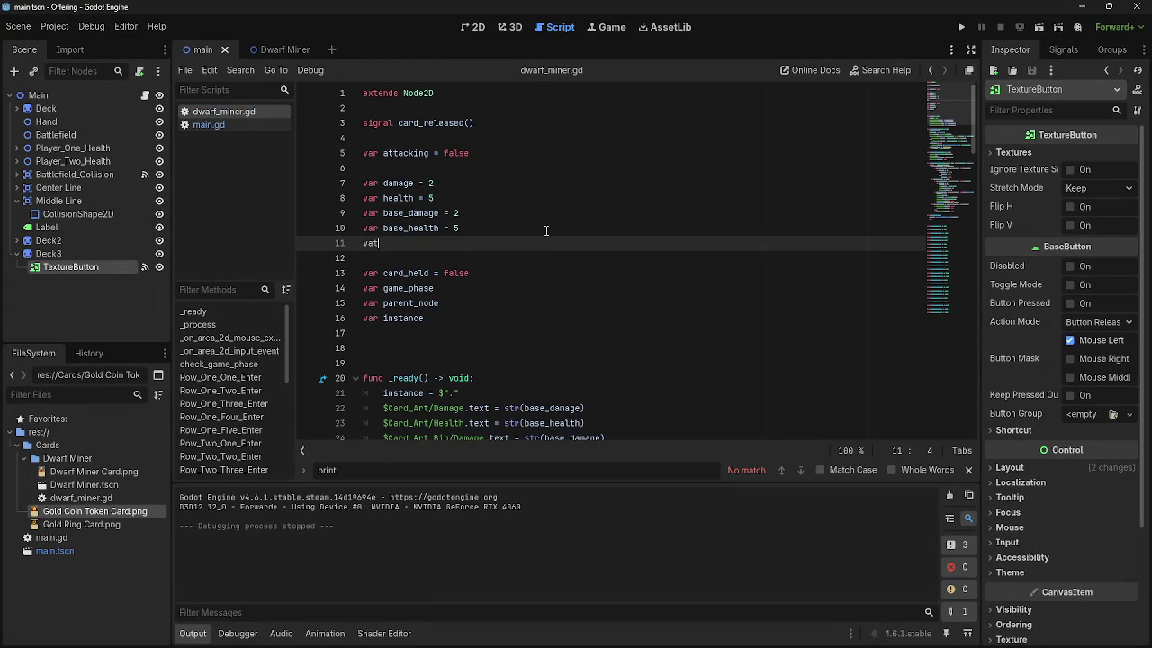
pyautogui.write(' actions ')
pyautogui.write('= 1')
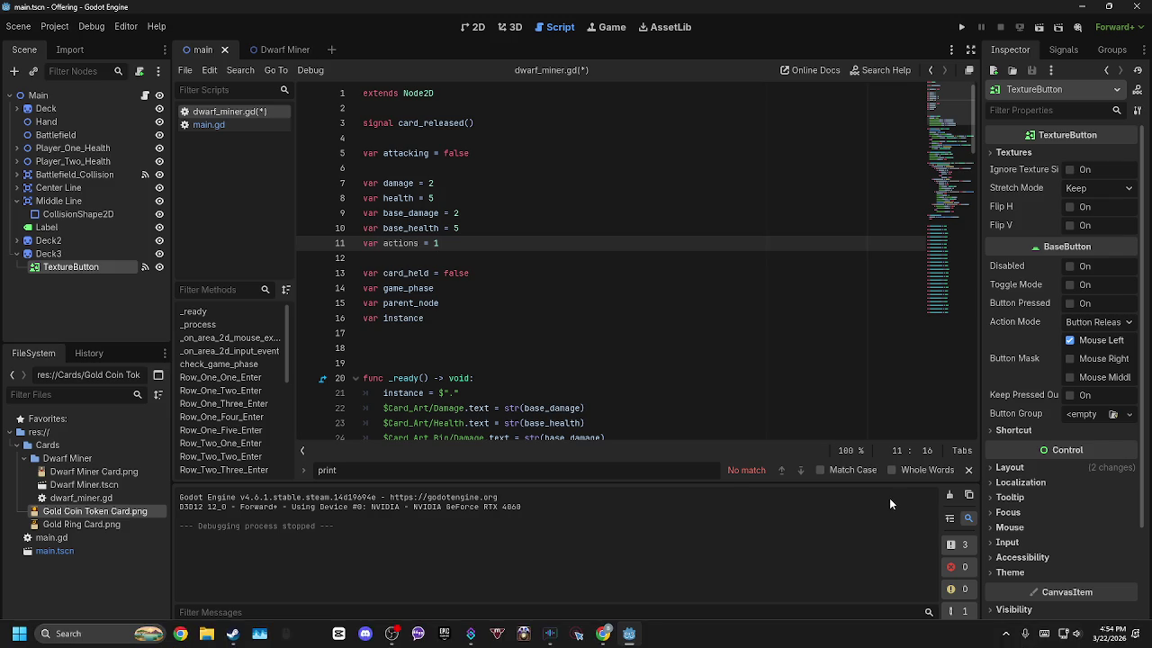
# - Switch to Chrome, reopen the Twitch predictions tab, and spin the roulette wheel
pyautogui.hotkey('alt', 'Tab')
pyautogui.hotkey('alt', 'Tab')
pyautogui.hotkey('alt', 'Tab')
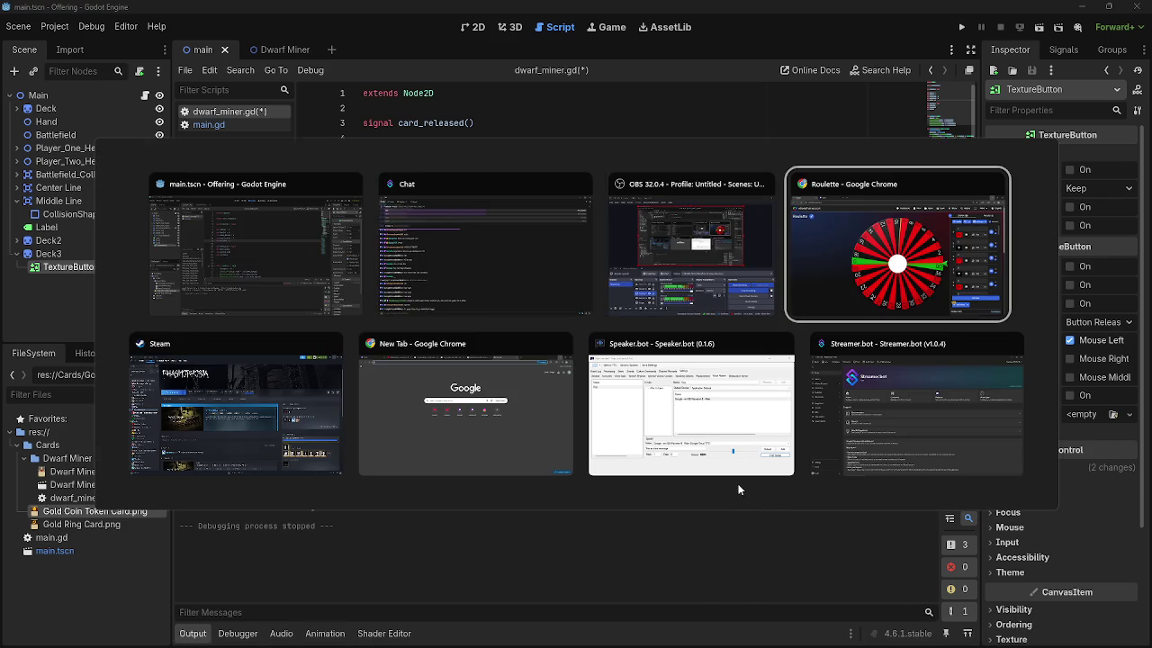
pyautogui.hotkey('alt', 'Tab')
pyautogui.hotkey('alt', 'Tab')
pyautogui.hotkey('alt', 'Tab')
pyautogui.press('Escape')
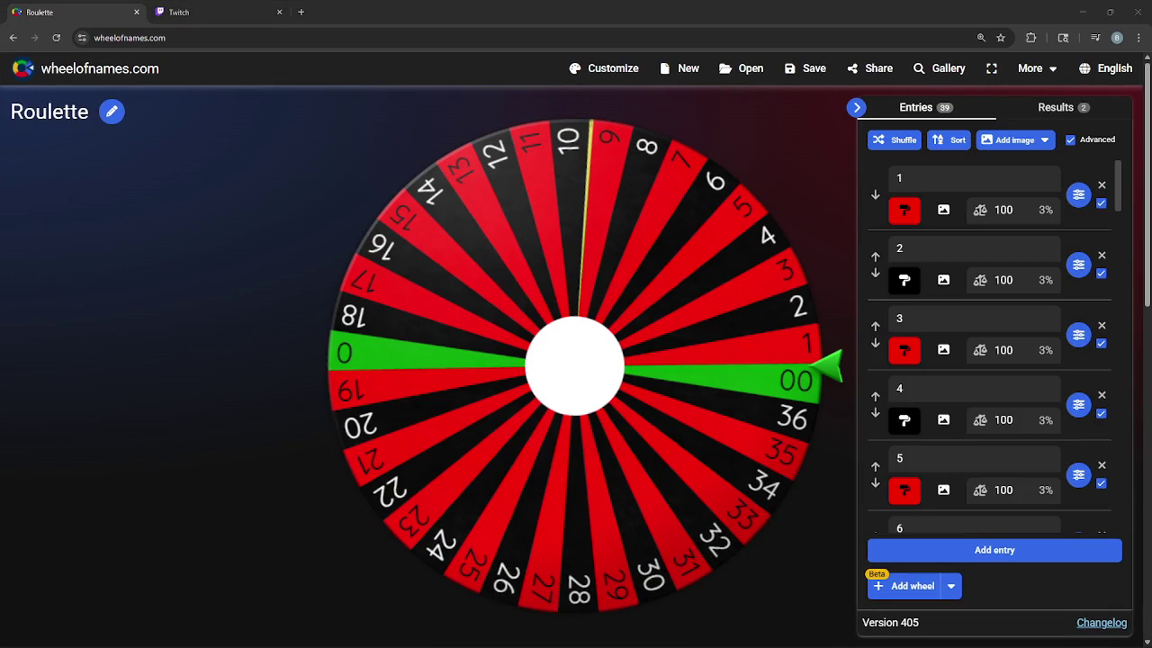
pyautogui.hotkey('ctrl', 'shift', 't')
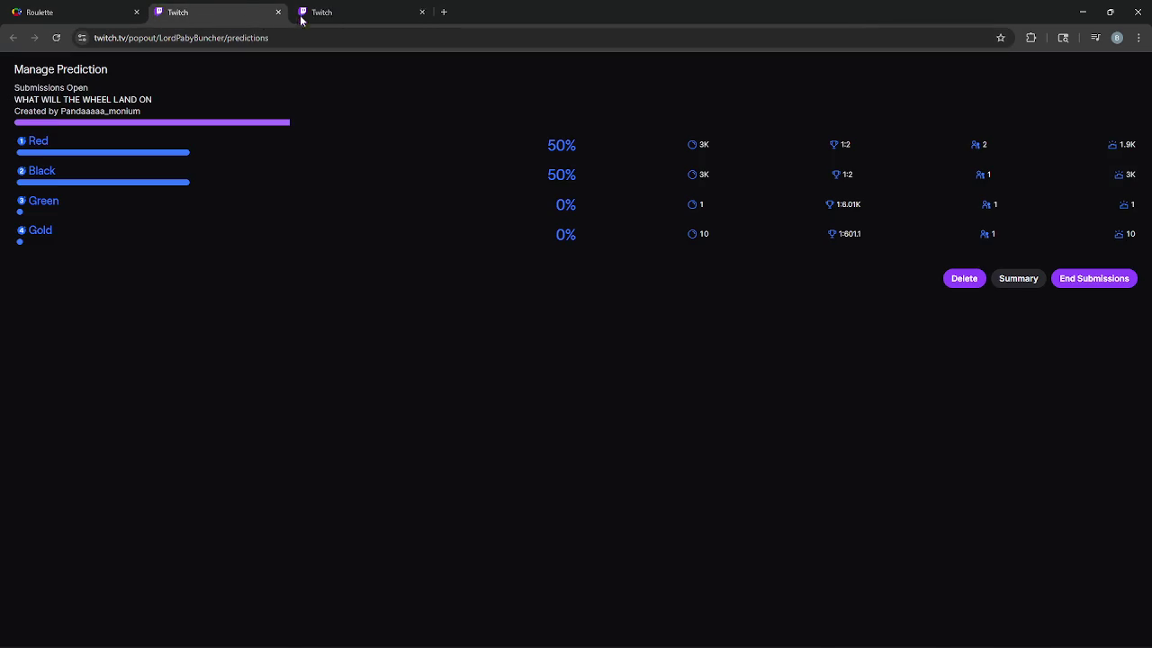
pyautogui.click(422, 12)
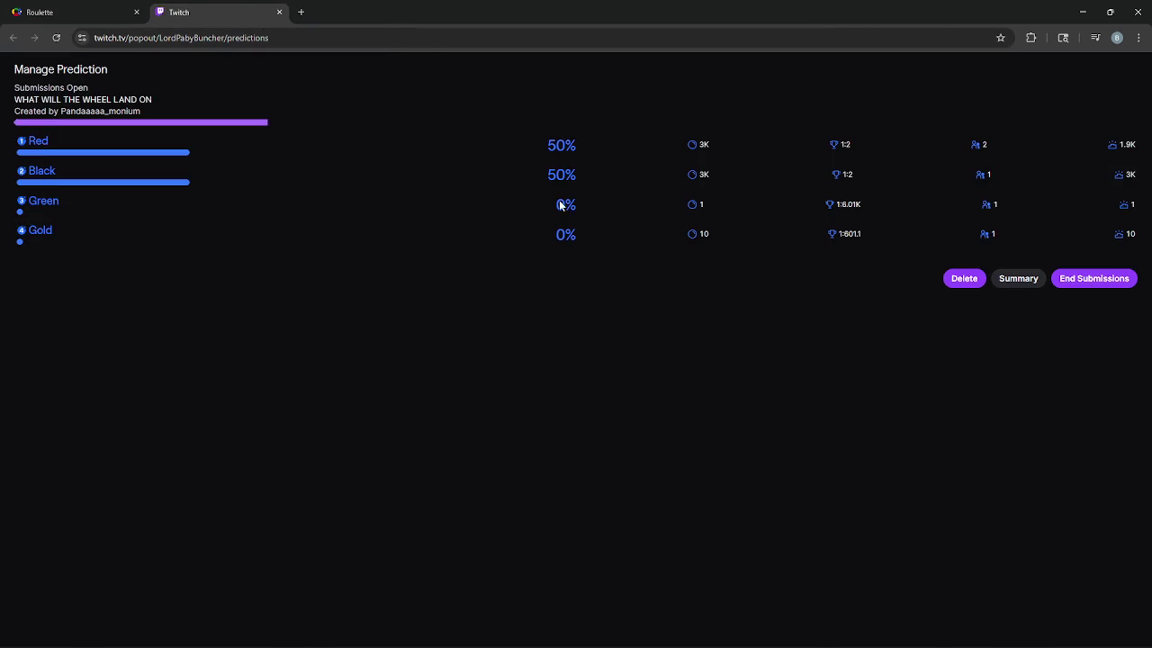
pyautogui.moveTo(657, 156); pyautogui.dragTo(459, 131)
pyautogui.click(459, 131)
pyautogui.click(114, 11)
pyautogui.click(587, 339)
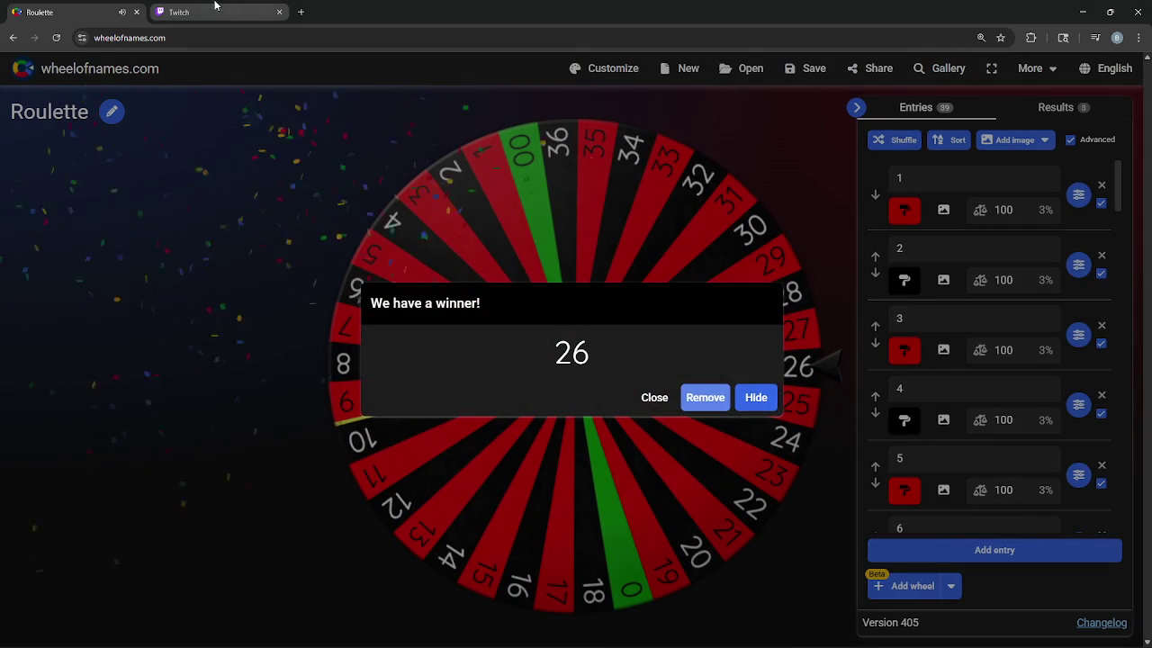
# - End submissions, complete the prediction with Black as winner, then close the Twitch tab and winner popup
pyautogui.click(178, 12)
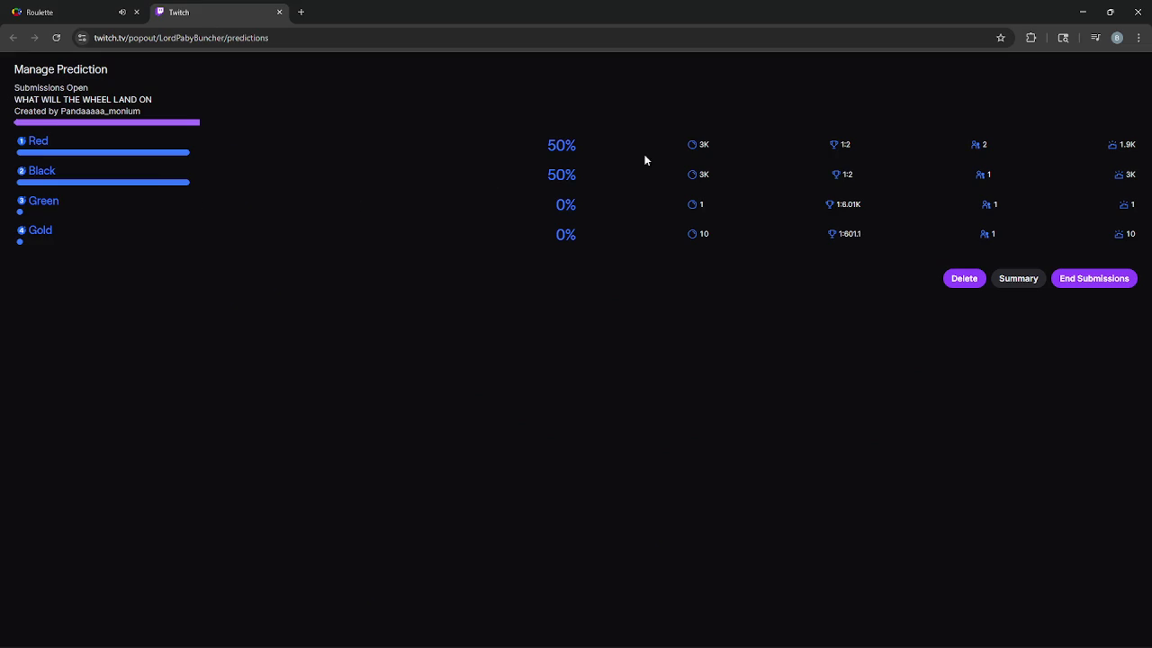
pyautogui.moveTo(1128, 171)
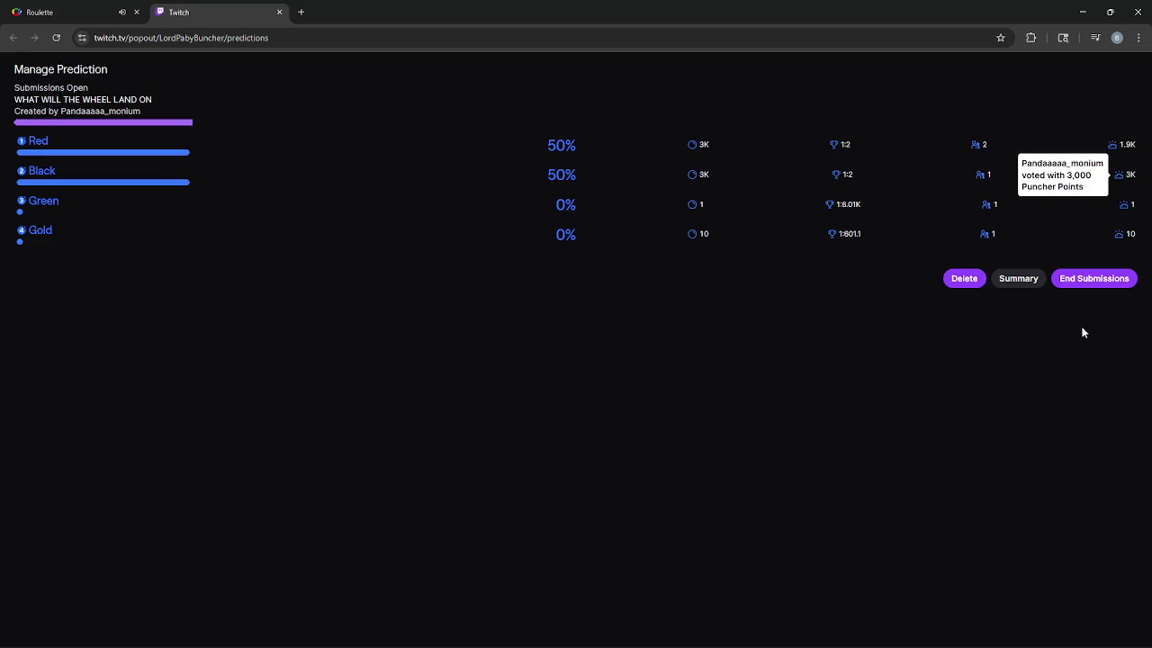
pyautogui.click(1089, 281)
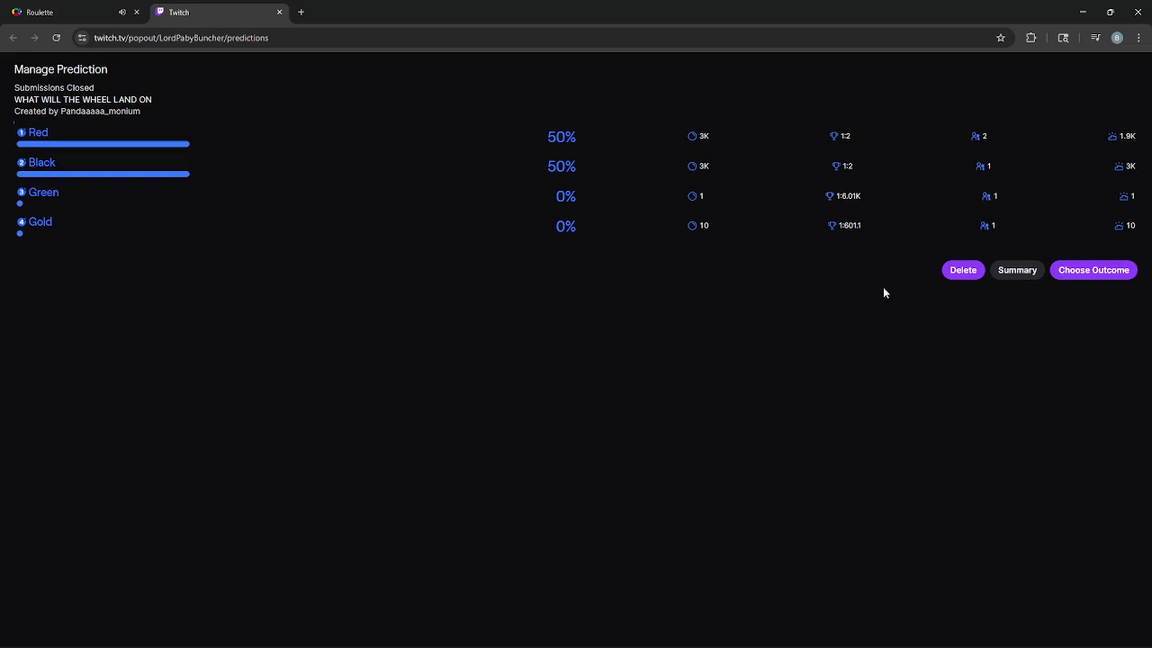
pyautogui.click(1106, 278)
pyautogui.click(456, 164)
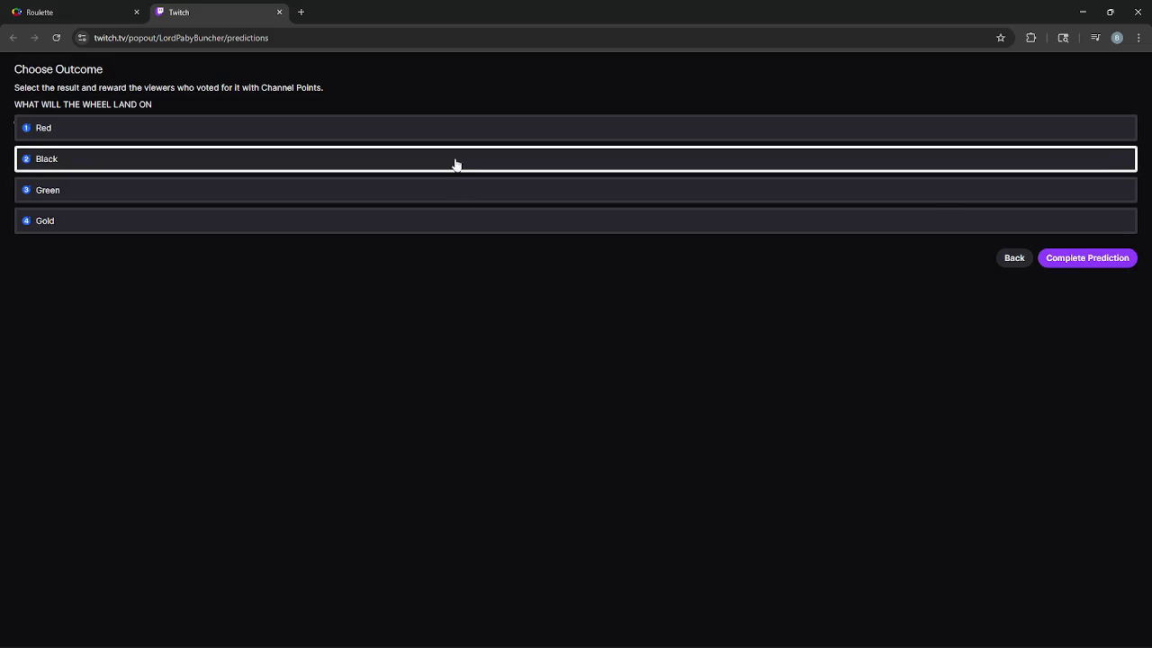
pyautogui.click(11, 9)
pyautogui.click(180, 12)
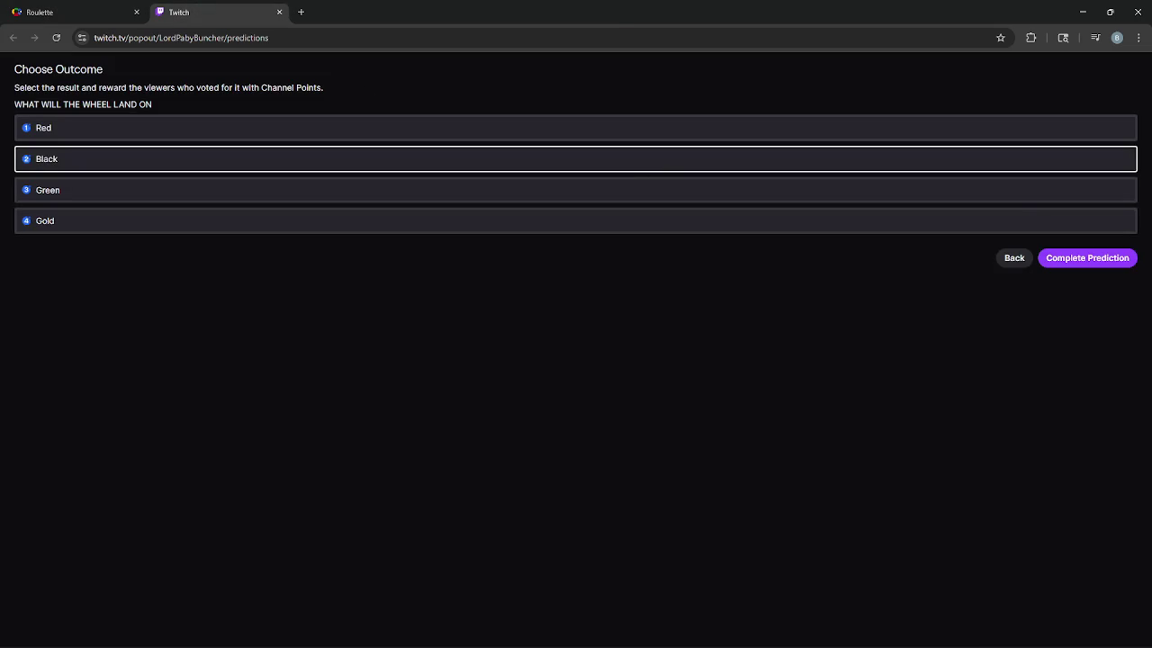
pyautogui.click(1112, 255)
pyautogui.click(1105, 163)
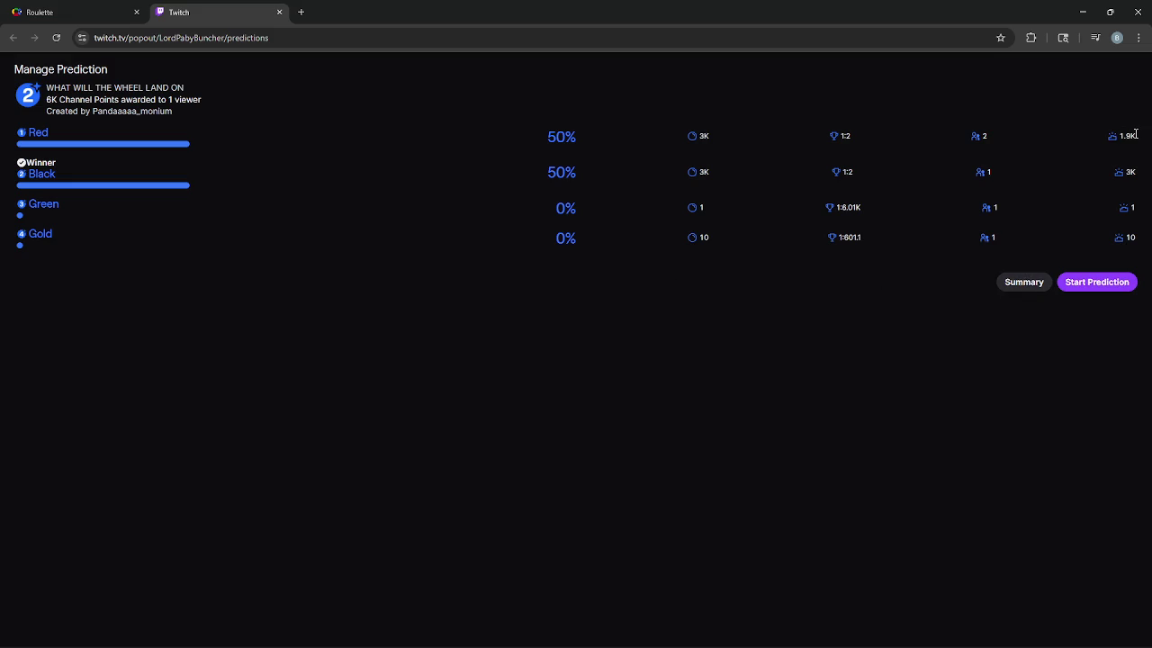
pyautogui.click(89, 7)
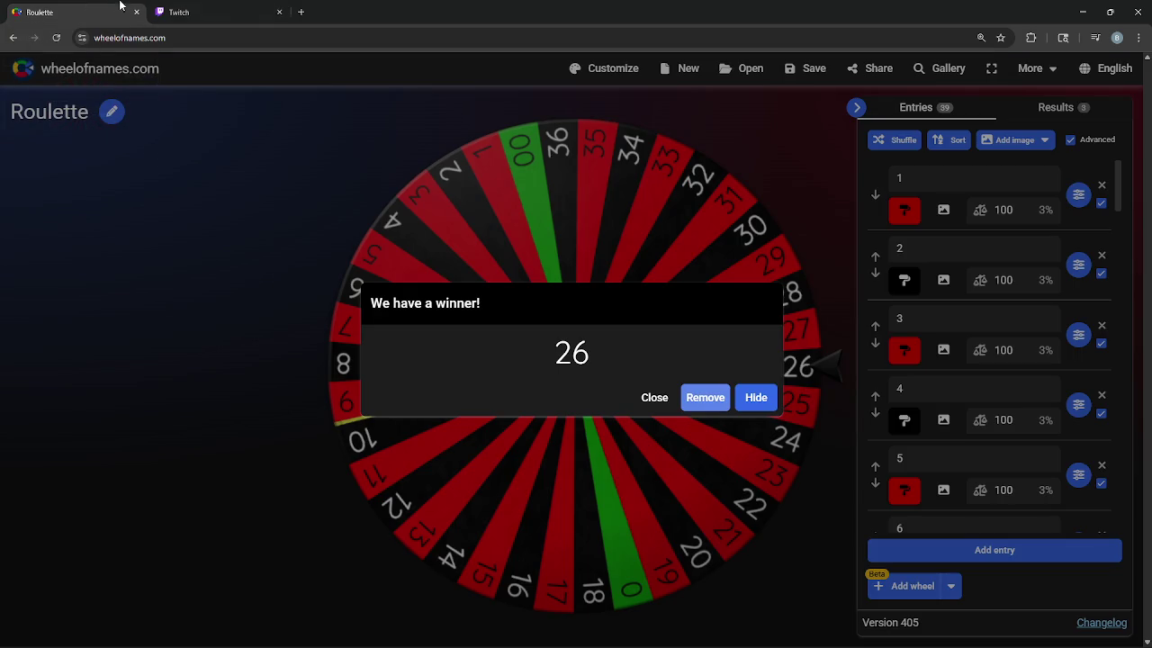
pyautogui.click(279, 13)
pyautogui.click(654, 397)
pyautogui.click(1083, 12)
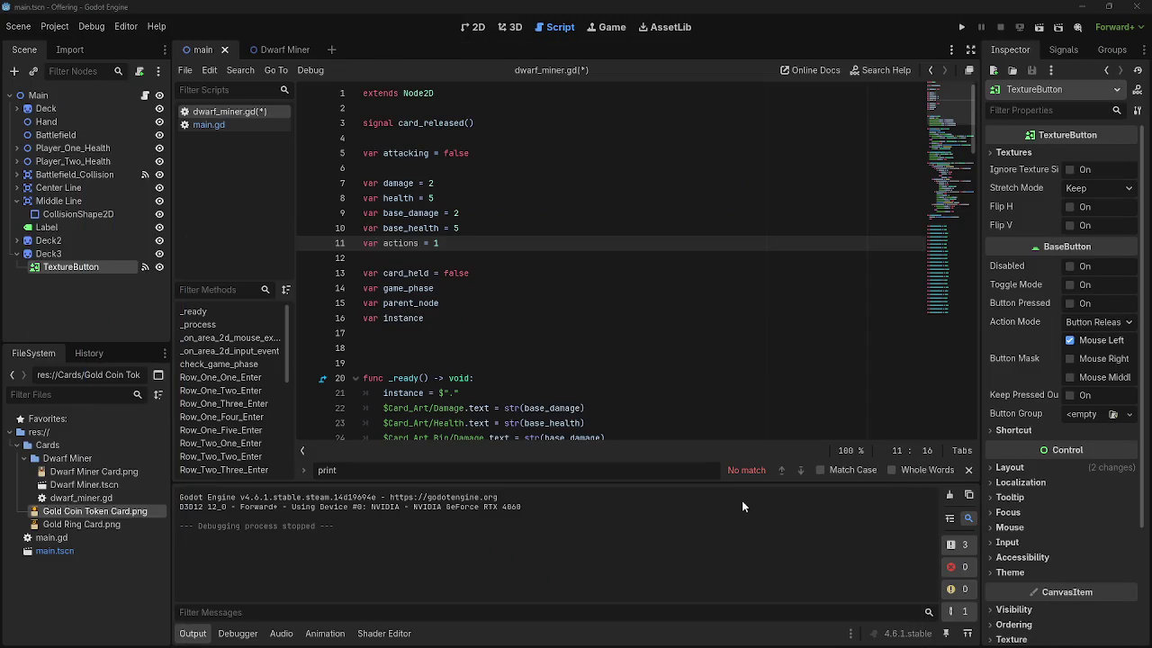
pyautogui.moveTo(630, 643)
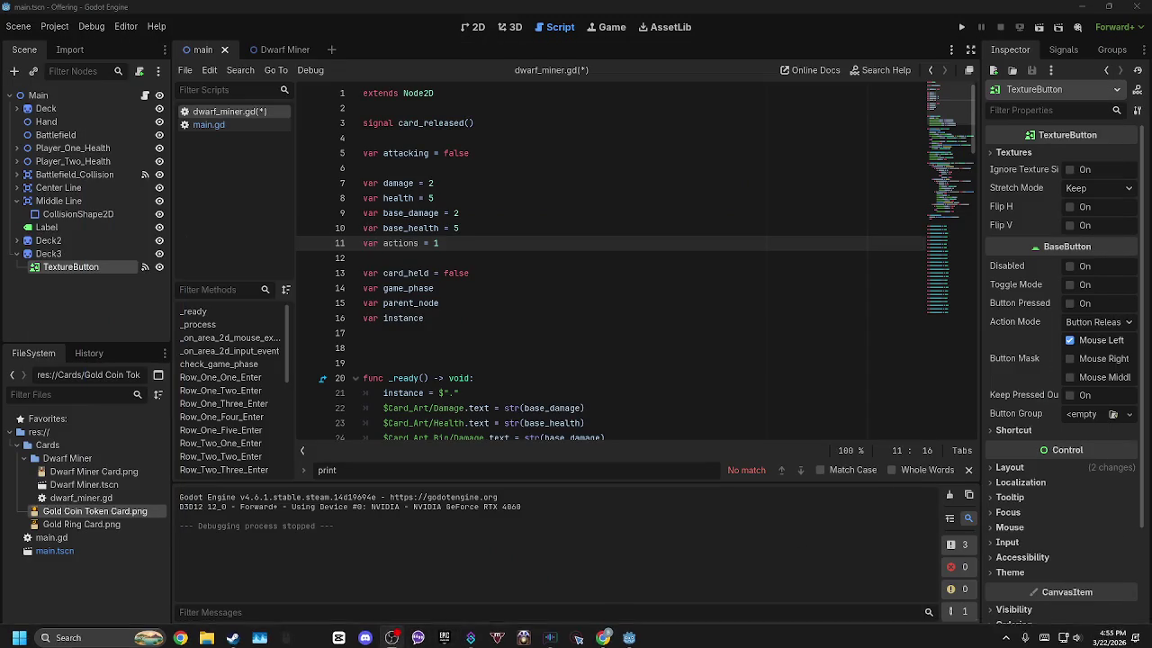
pyautogui.scroll(-4, 702, 397)
pyautogui.scroll(4, 662, 393)
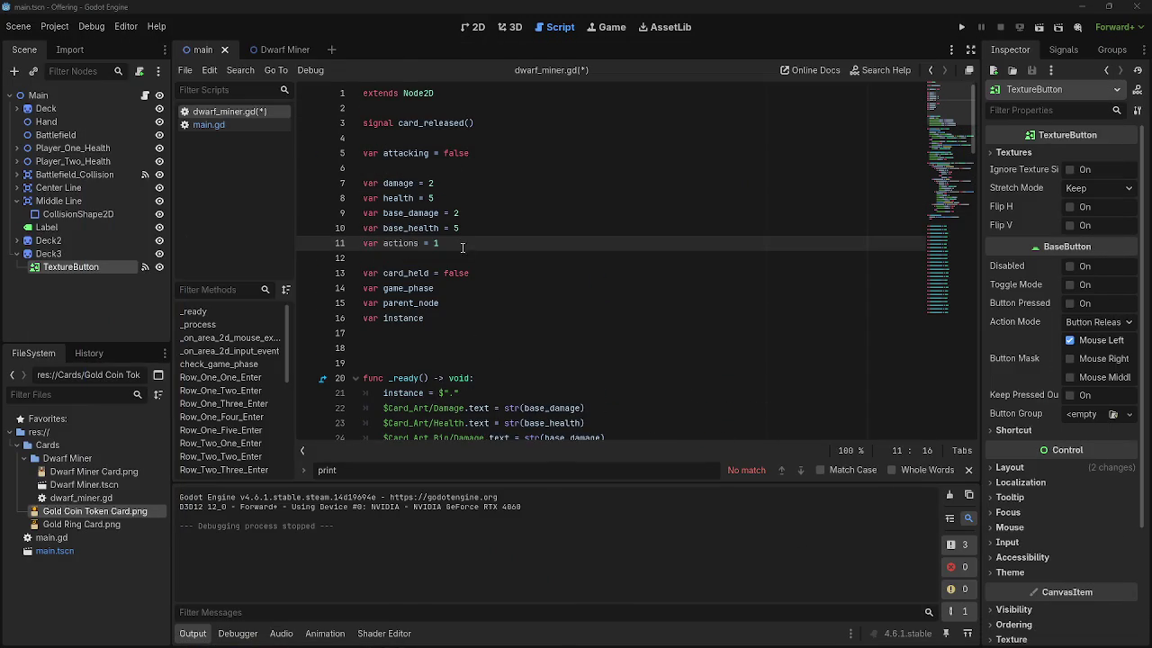
pyautogui.click(463, 247)
pyautogui.scroll(-1, 560, 369)
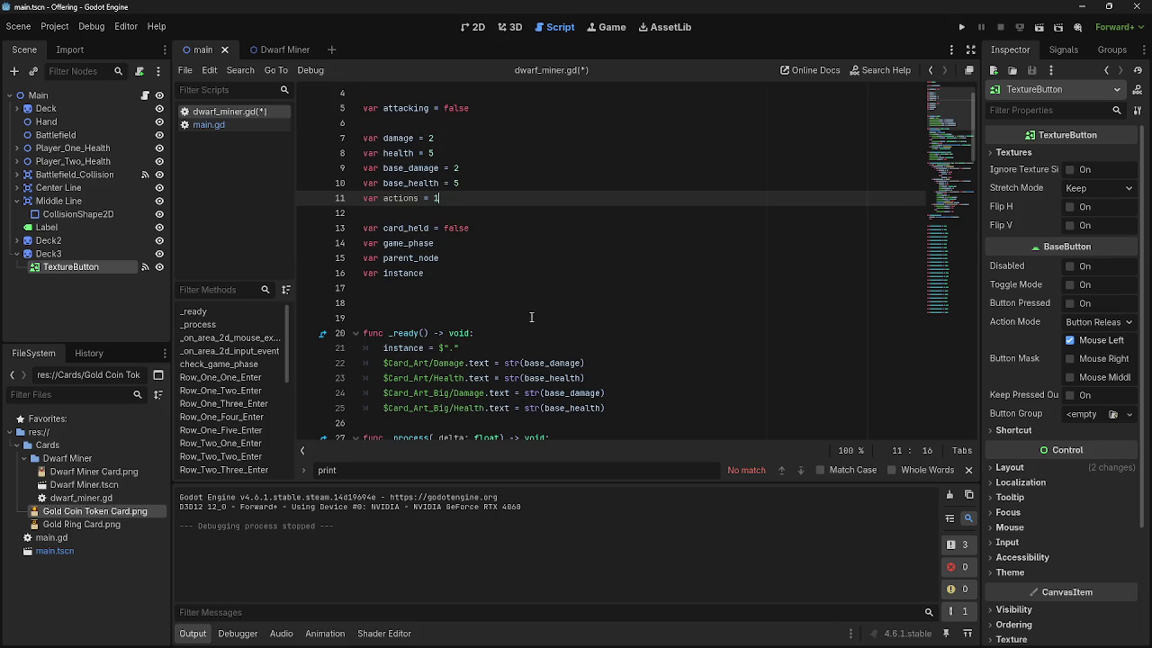
pyautogui.click(433, 198)
# - Change the actions value on line 11 of dwarf_miner.gd from 1 to 0
pyautogui.hotkey('ctrl', 'shift', 'Left')
pyautogui.hotkey('ctrl', 'shift', 'Left')
pyautogui.hotkey('ctrl', 'shift', 'Left')
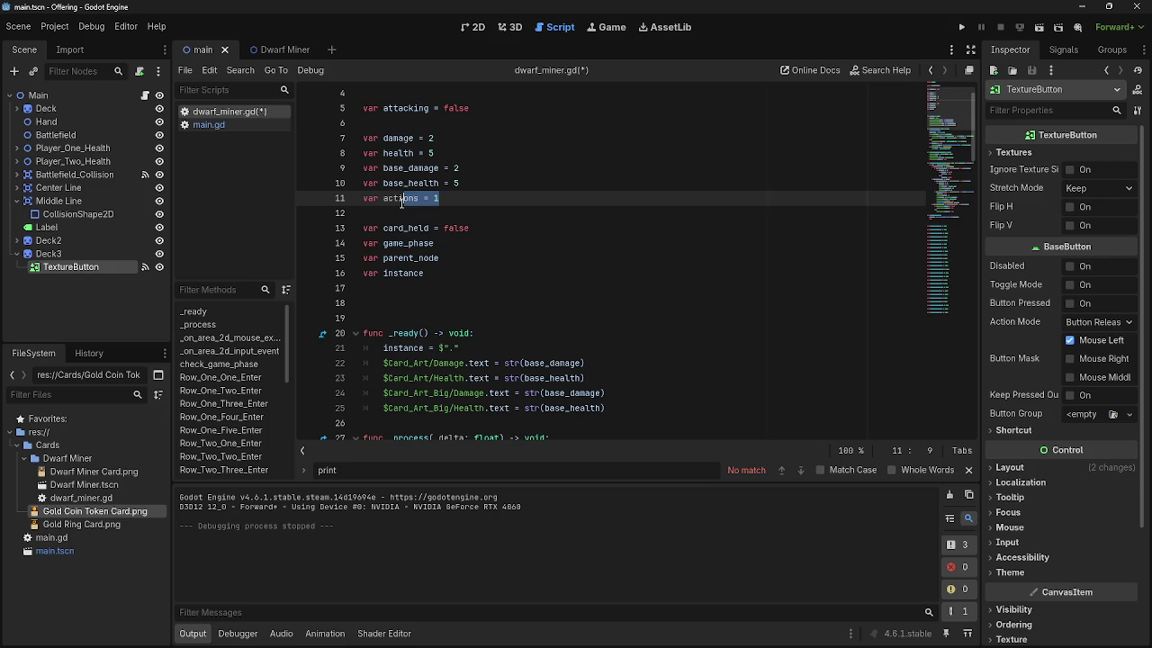
pyautogui.press('Left')
pyautogui.press('Left')
pyautogui.tripleClick(461, 199)
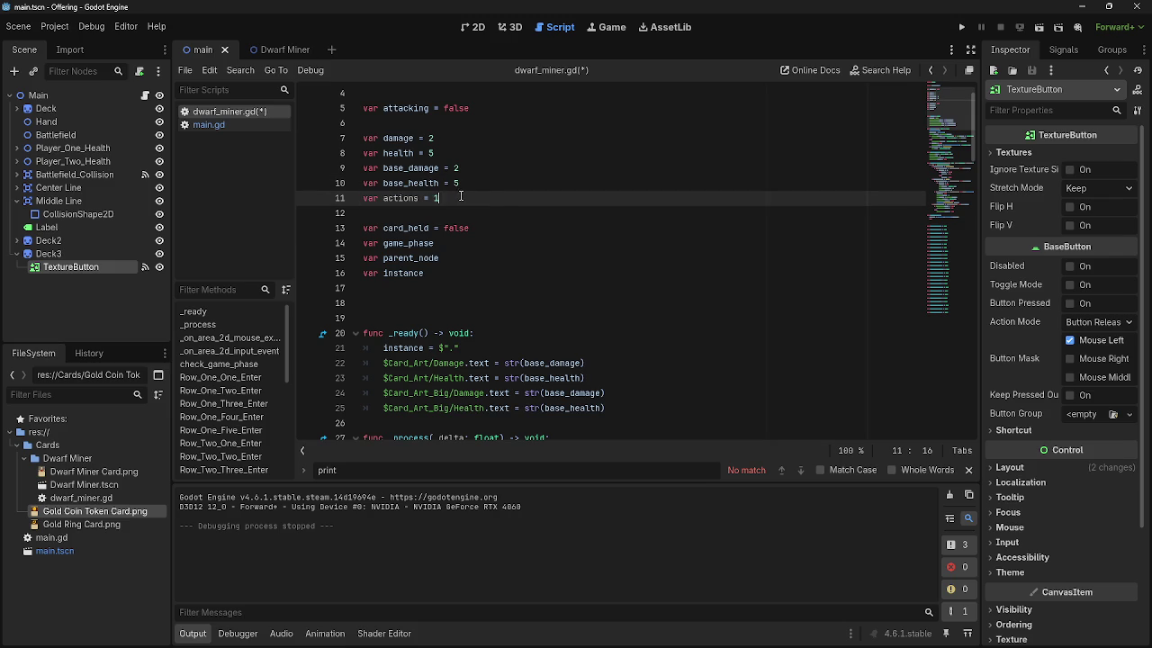
pyautogui.moveTo(501, 208); pyautogui.dragTo(436, 198)
pyautogui.write('0')
# - Repeatedly highlight the 'var actions = 0' line to point out the change
pyautogui.moveTo(454, 202); pyautogui.dragTo(335, 207)
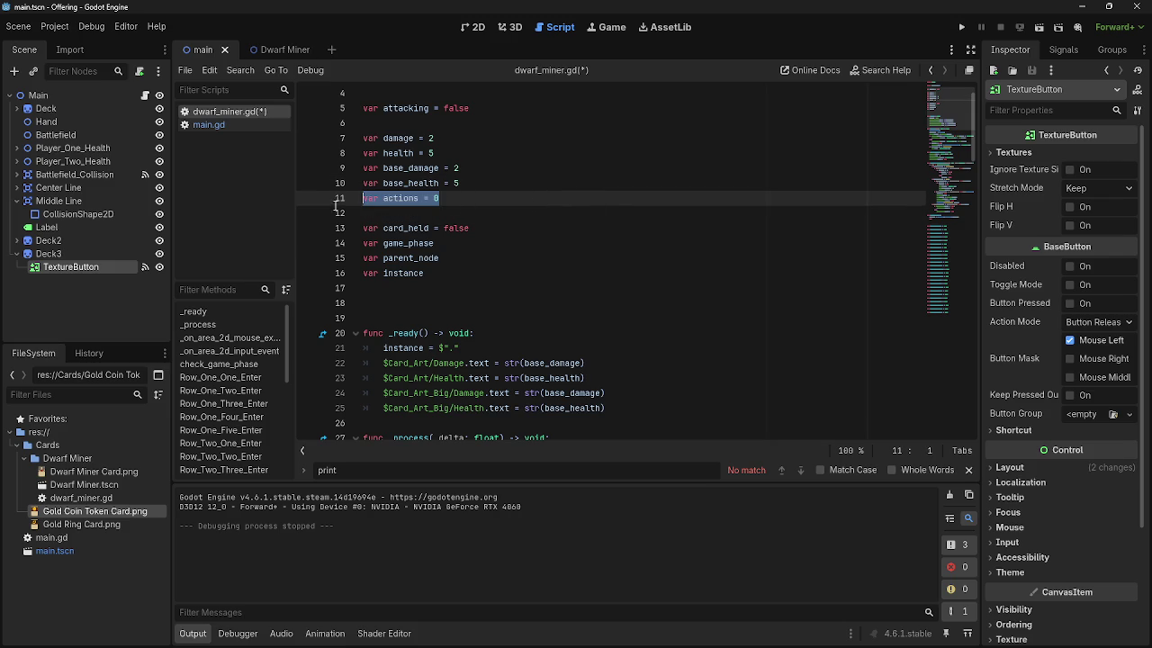
pyautogui.click(437, 198)
pyautogui.moveTo(463, 200); pyautogui.dragTo(342, 201)
pyautogui.click(475, 199)
pyautogui.moveTo(486, 199); pyautogui.dragTo(327, 199)
pyautogui.click(521, 199)
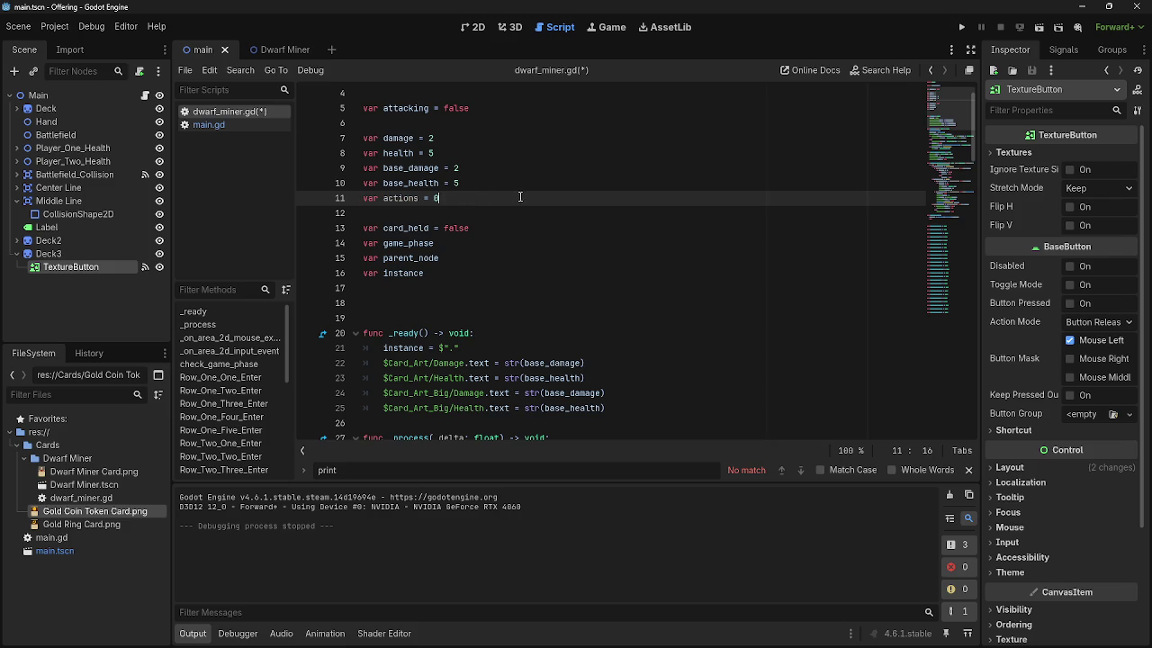
pyautogui.moveTo(475, 199); pyautogui.dragTo(346, 198)
pyautogui.click(468, 199)
pyautogui.moveTo(468, 199); pyautogui.dragTo(336, 198)
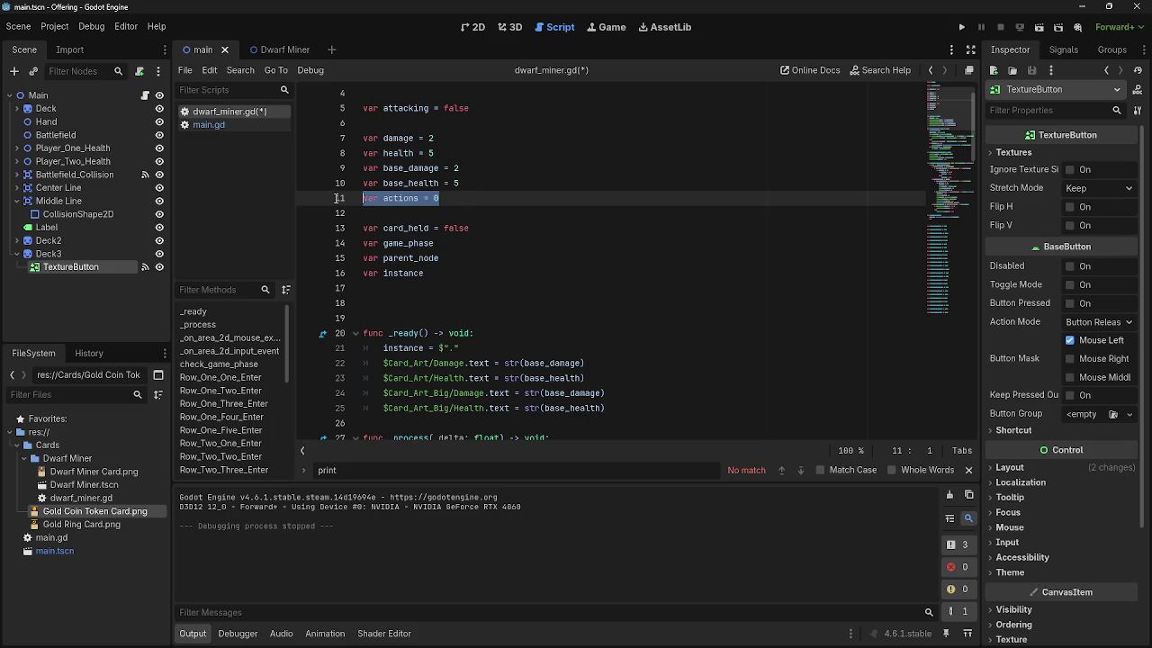
pyautogui.moveTo(438, 198); pyautogui.dragTo(350, 196)
pyautogui.moveTo(434, 197); pyautogui.dragTo(340, 197)
pyautogui.moveTo(437, 197); pyautogui.dragTo(342, 198)
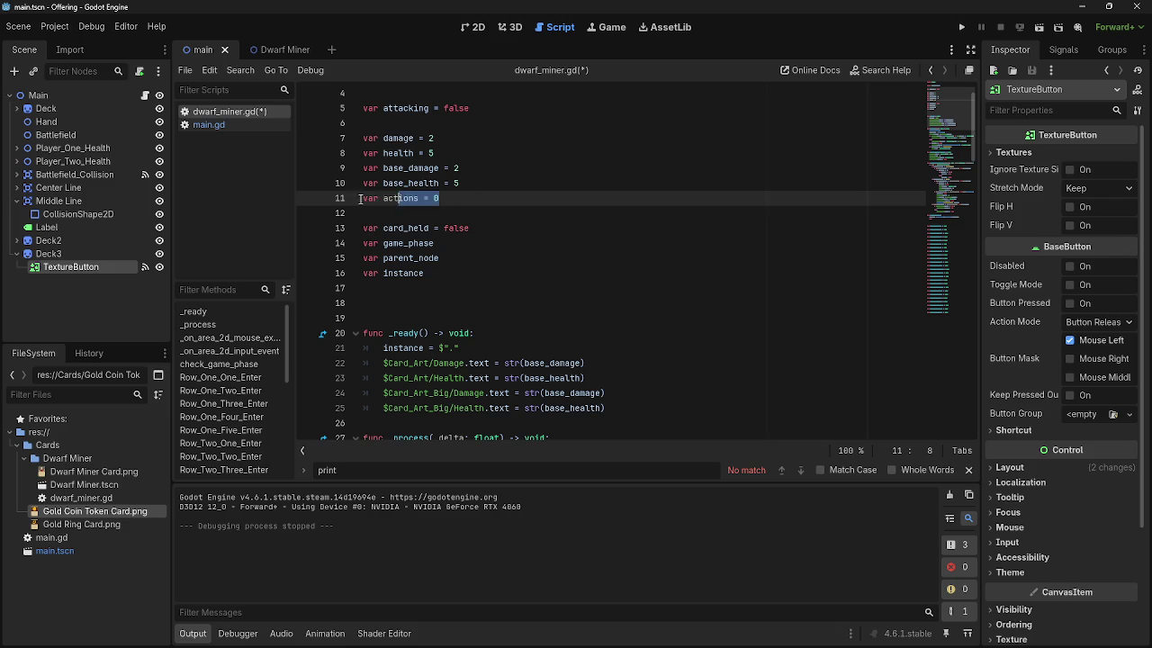
pyautogui.moveTo(439, 198); pyautogui.dragTo(351, 199)
pyautogui.moveTo(439, 198); pyautogui.dragTo(351, 198)
pyautogui.moveTo(434, 198); pyautogui.dragTo(424, 198)
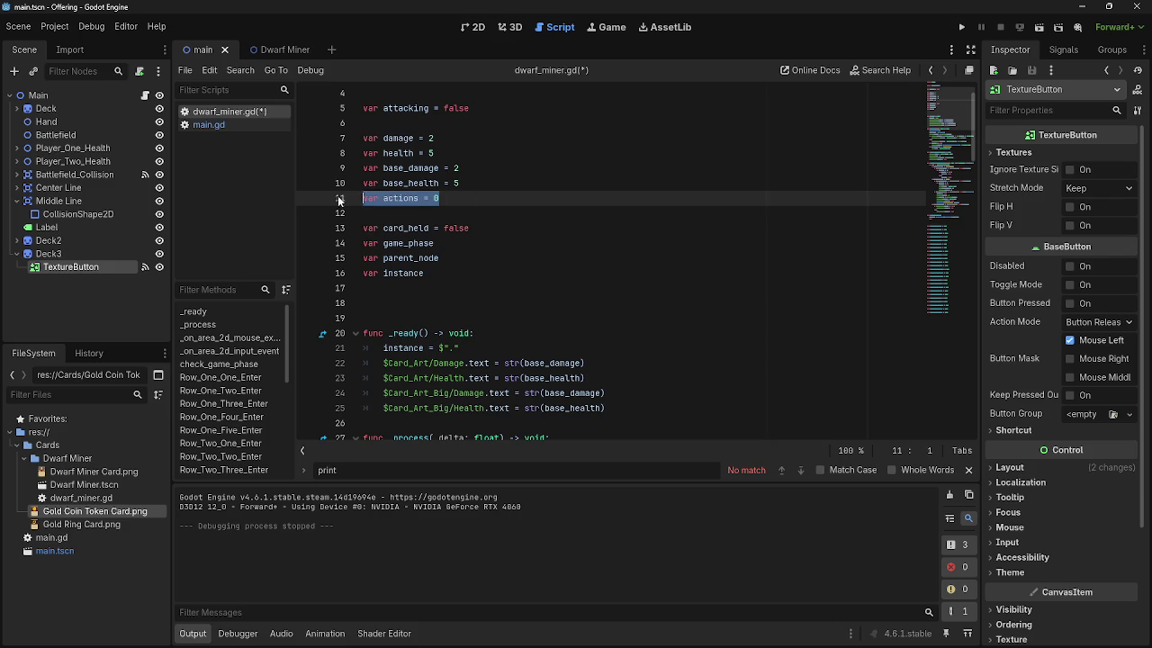
# - Review the declarations near the top of dwarf_miner.gd, including var actions = 0 and game_phase
pyautogui.scroll(-4, 482, 227)
pyautogui.scroll(-10, 481, 227)
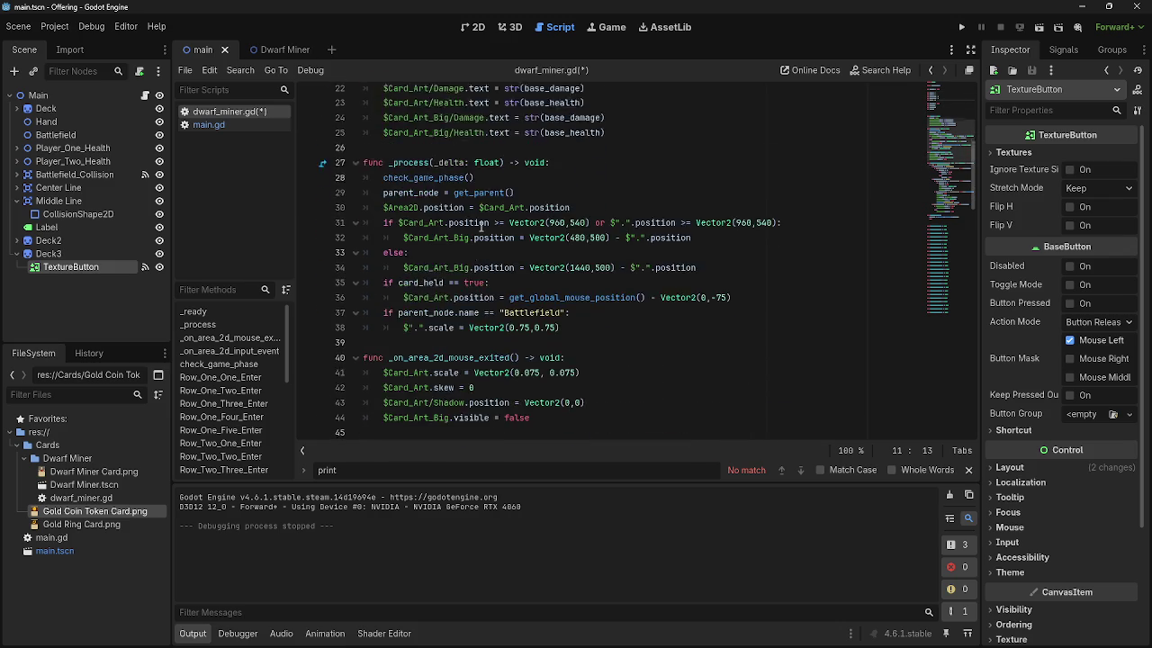
pyautogui.scroll(-7, 481, 228)
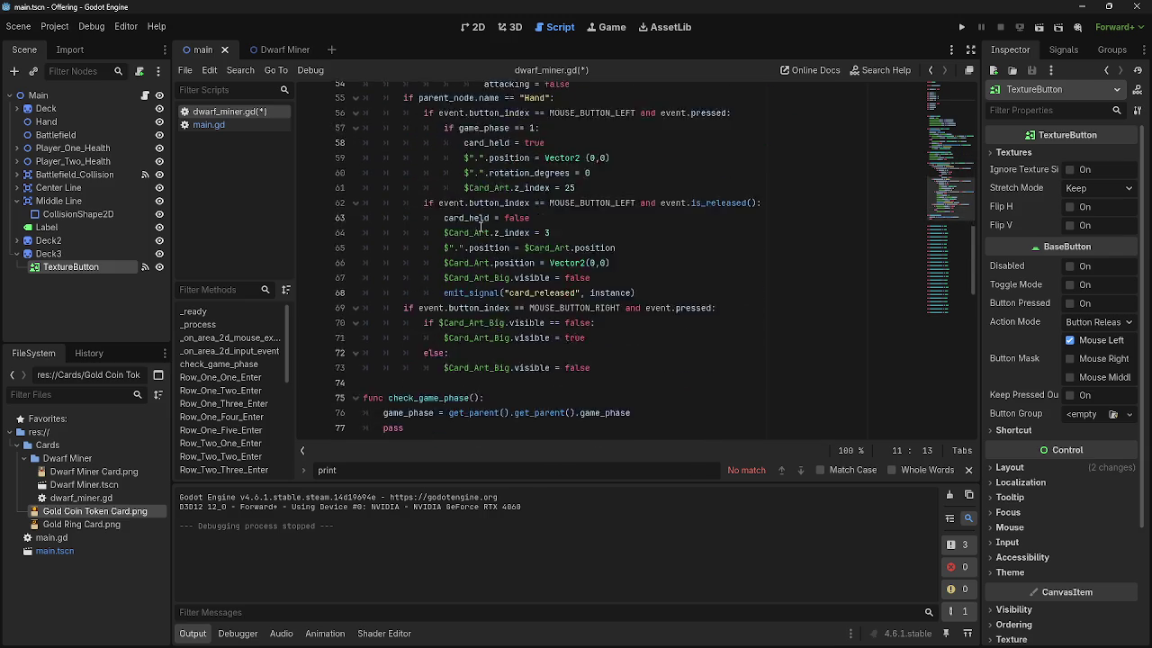
pyautogui.scroll(15, 523, 270)
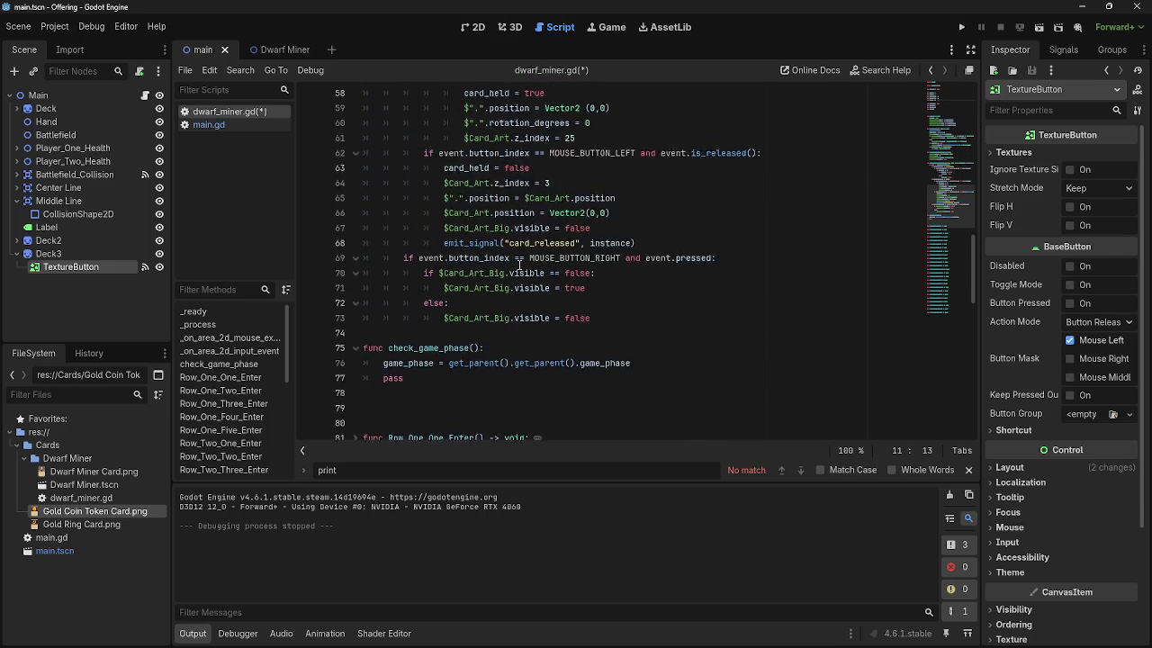
pyautogui.scroll(1, 444, 259)
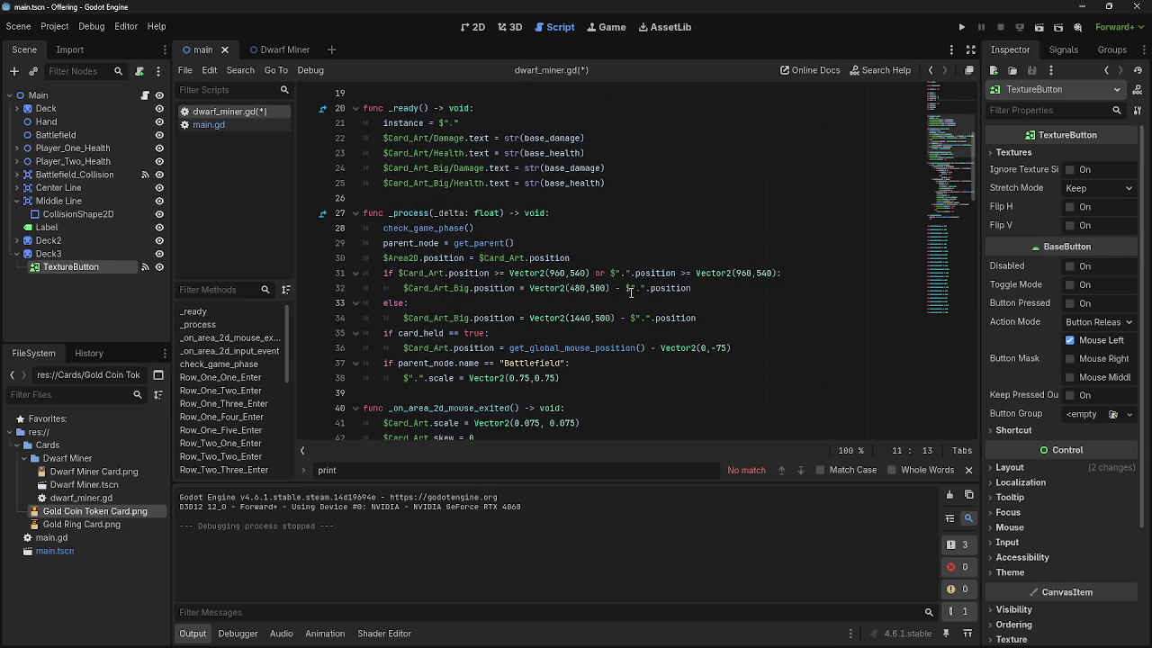
pyautogui.scroll(-4, 486, 279)
pyautogui.scroll(4, 559, 312)
pyautogui.scroll(4, 559, 312)
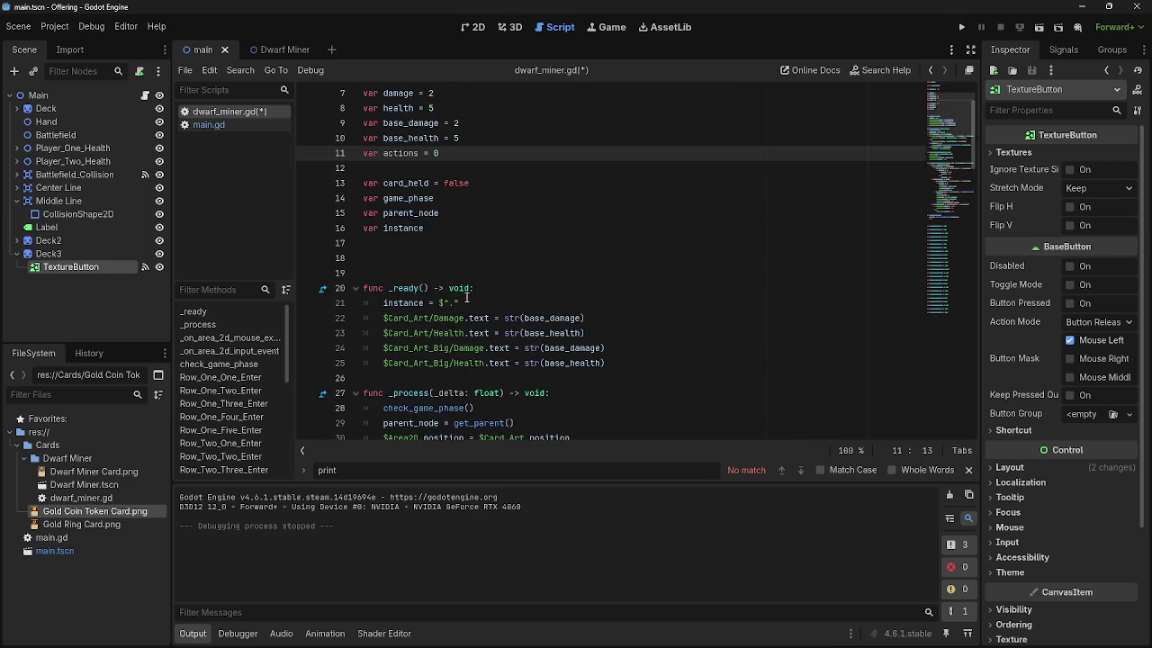
pyautogui.scroll(2, 459, 289)
pyautogui.click(433, 260)
pyautogui.click(465, 243)
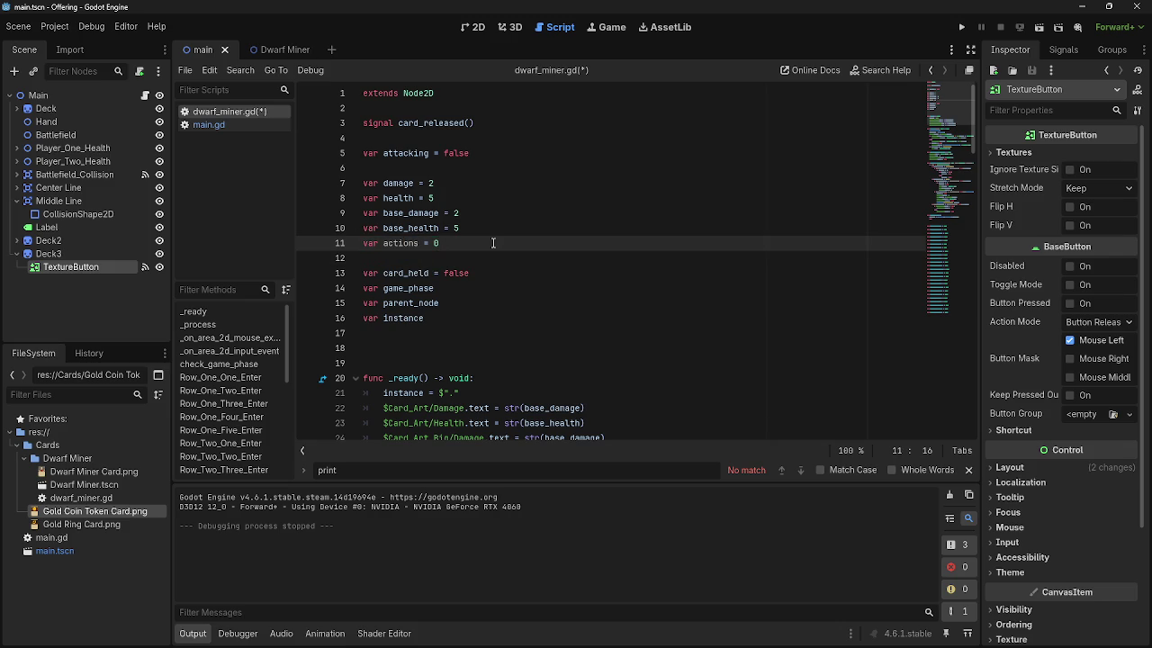
pyautogui.moveTo(447, 243); pyautogui.dragTo(365, 249)
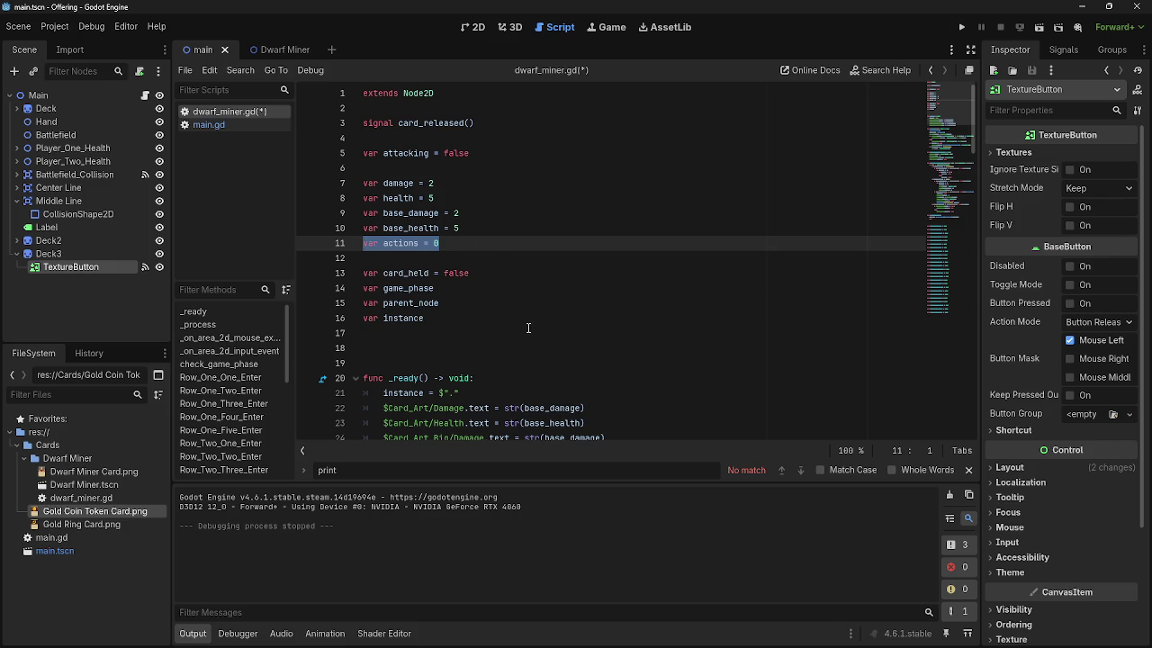
pyautogui.click(518, 291)
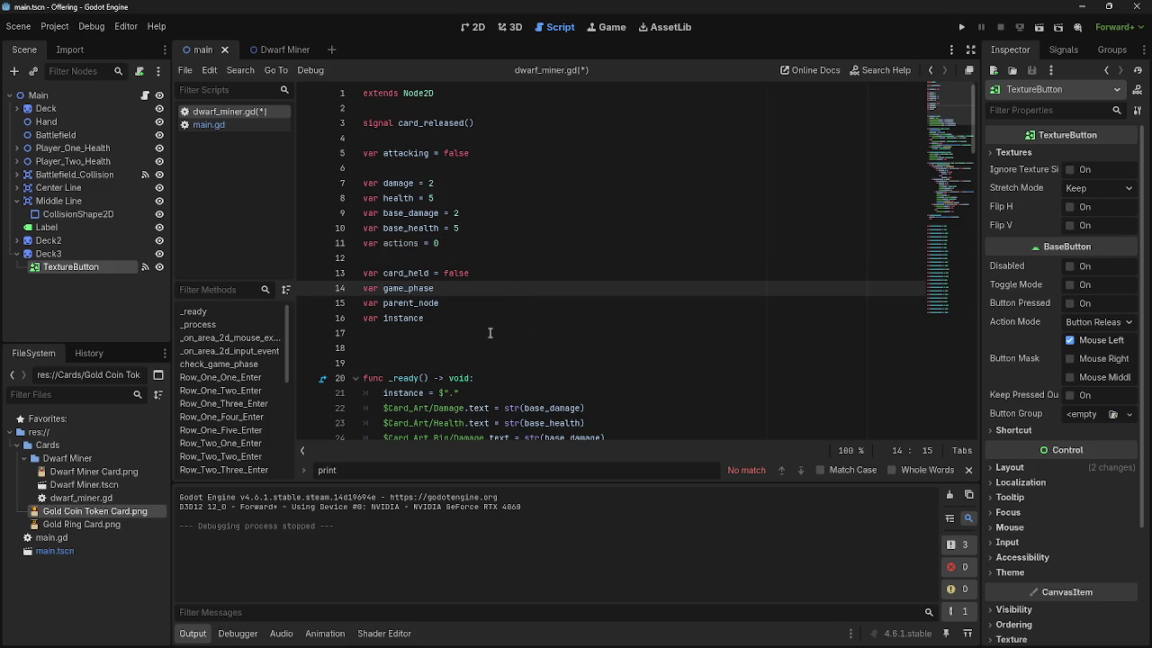
pyautogui.click(476, 243)
# - Inspect the input handler's Battlefield, left-click and game_phase == 2 checks, ending at line 50's condition
pyautogui.scroll(-6, 459, 293)
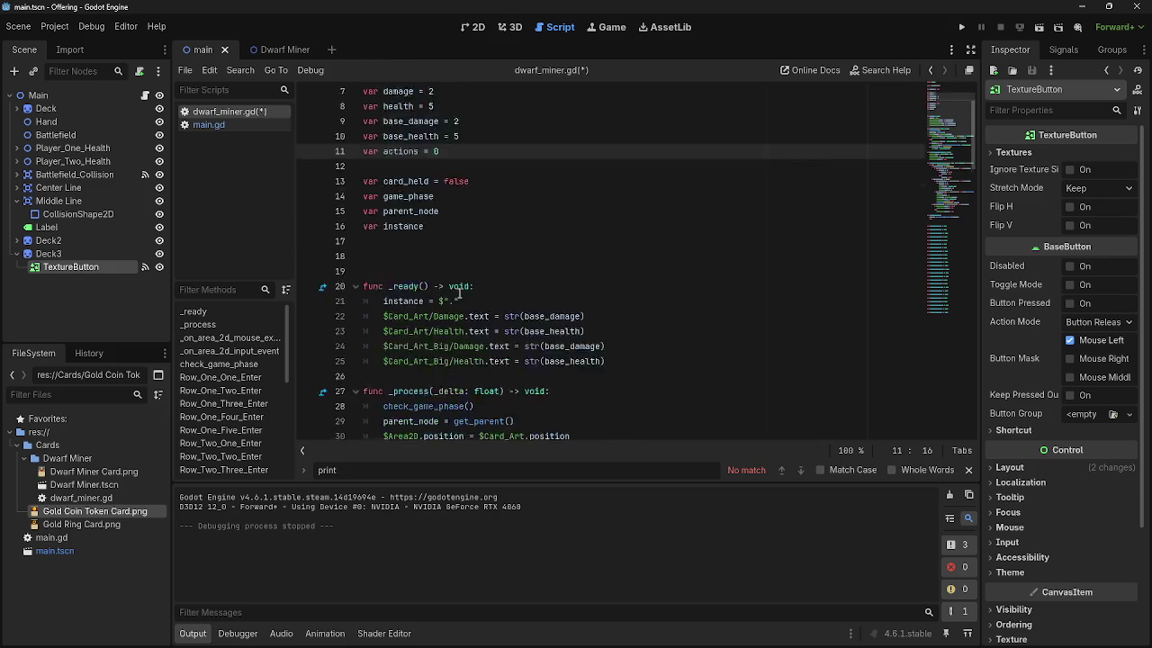
pyautogui.scroll(-7, 459, 293)
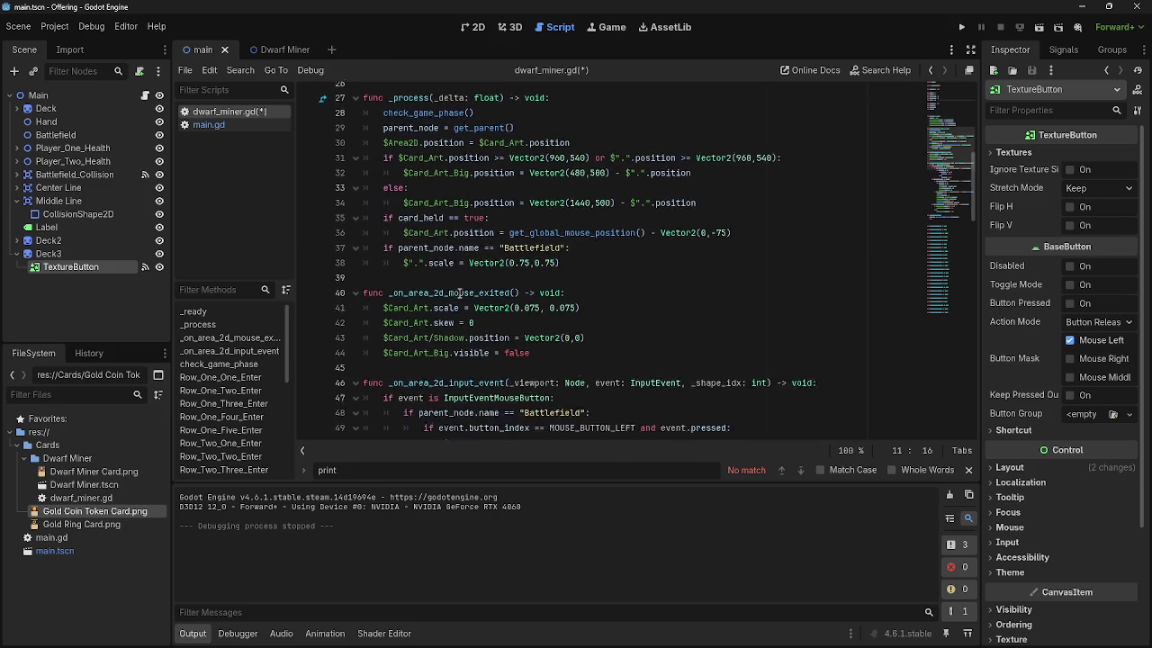
pyautogui.click(603, 204)
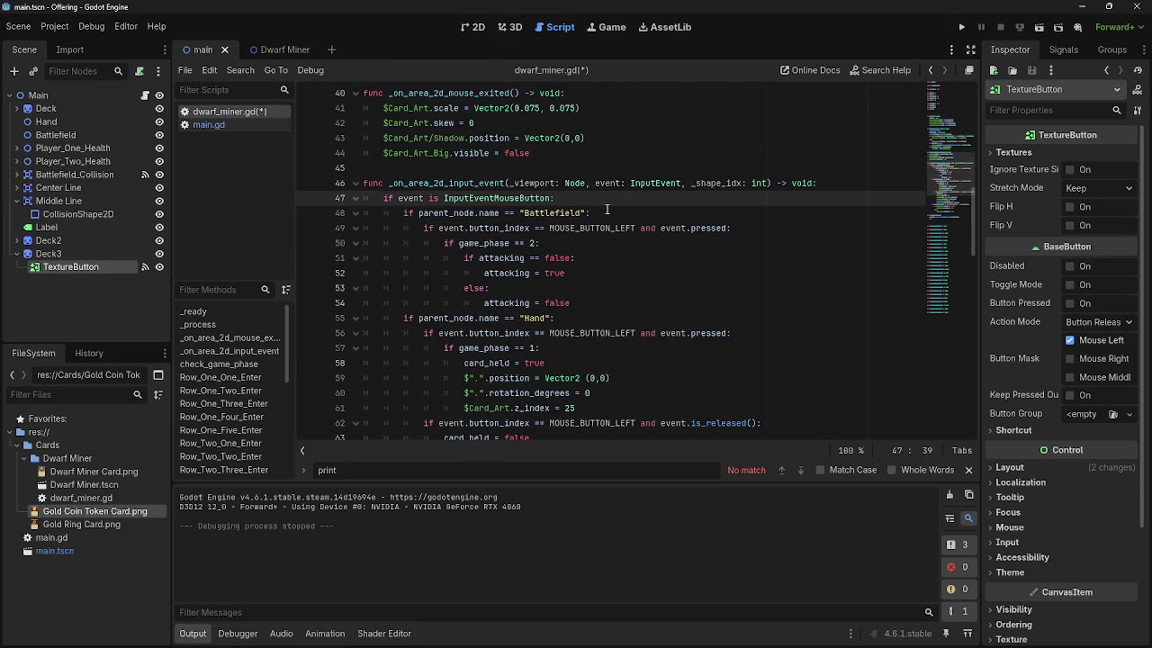
pyautogui.click(605, 214)
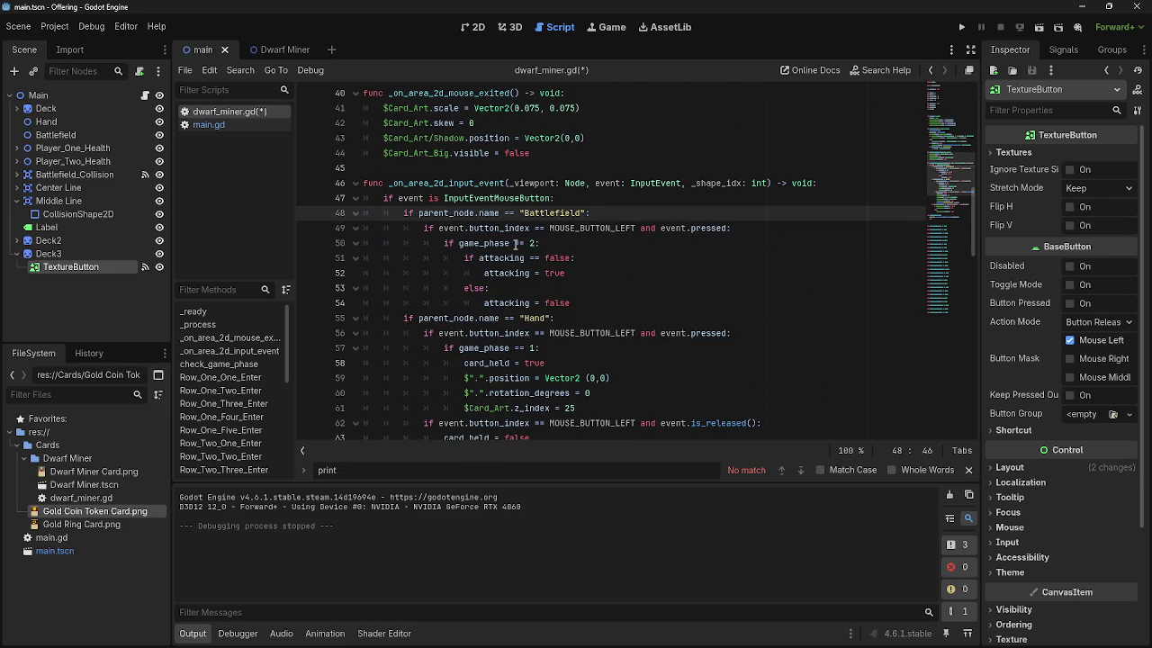
pyautogui.press('Down')
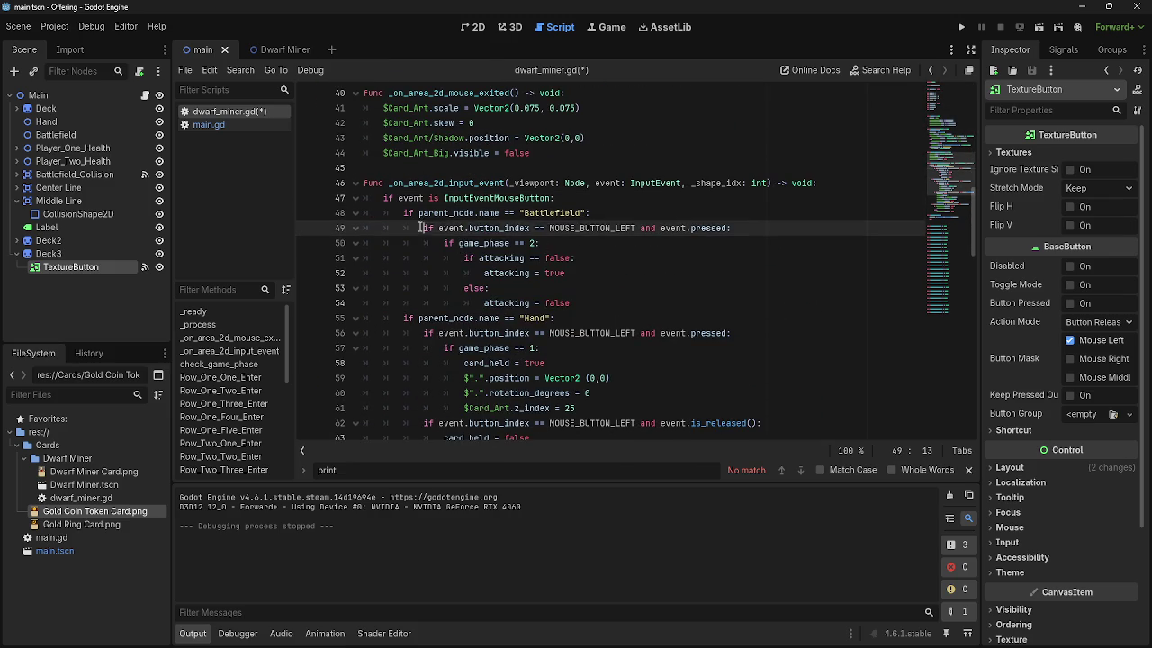
pyautogui.press('Home')
pyautogui.hotkey('shift', 'End')
pyautogui.press('End')
pyautogui.press('Down')
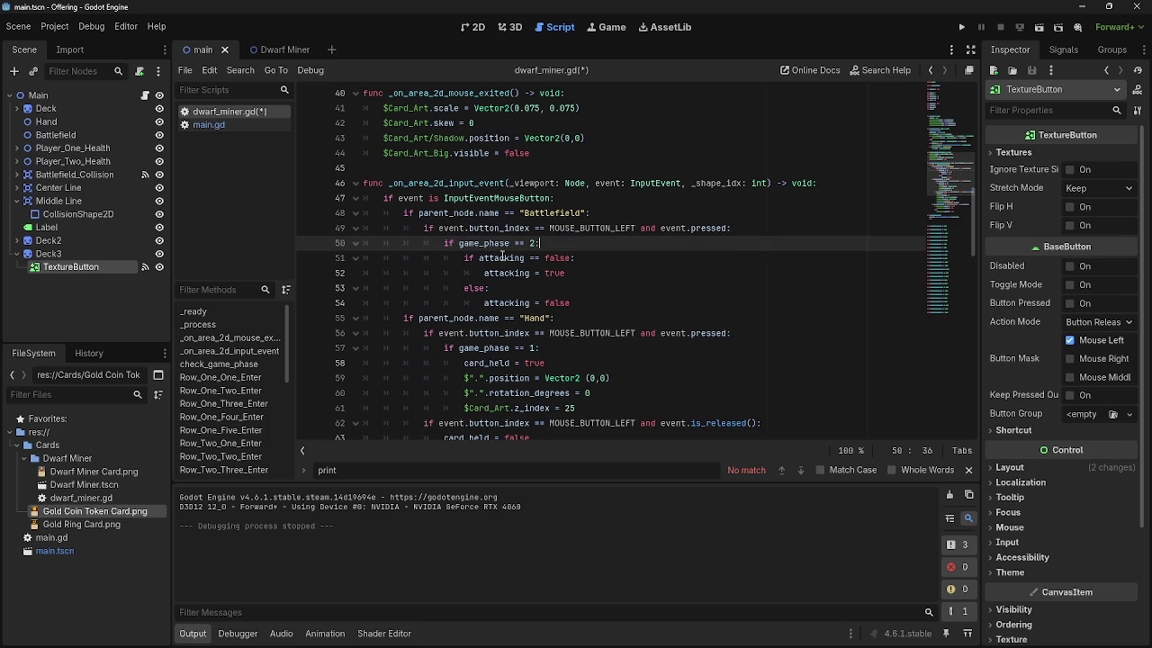
pyautogui.press('Home')
pyautogui.hotkey('shift', 'End')
pyautogui.press('End')
pyautogui.moveTo(574, 258)
pyautogui.mouseDown()
pyautogui.moveTo(364, 258)
pyautogui.moveTo(381, 201)
pyautogui.mouseUp()
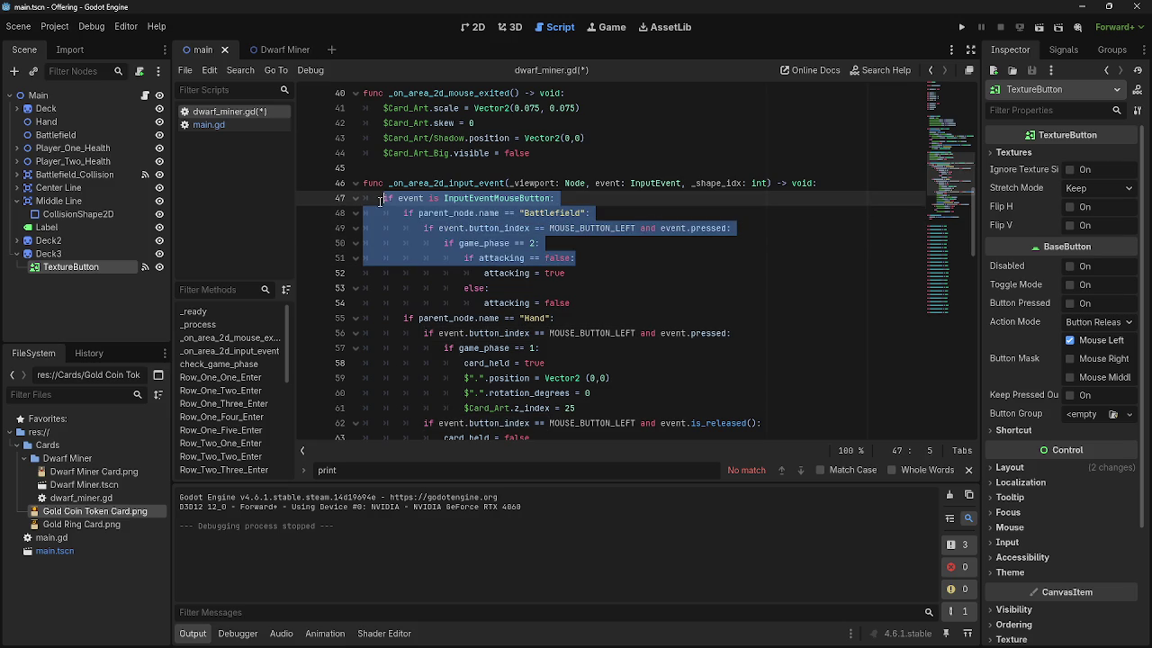
pyautogui.click(623, 263)
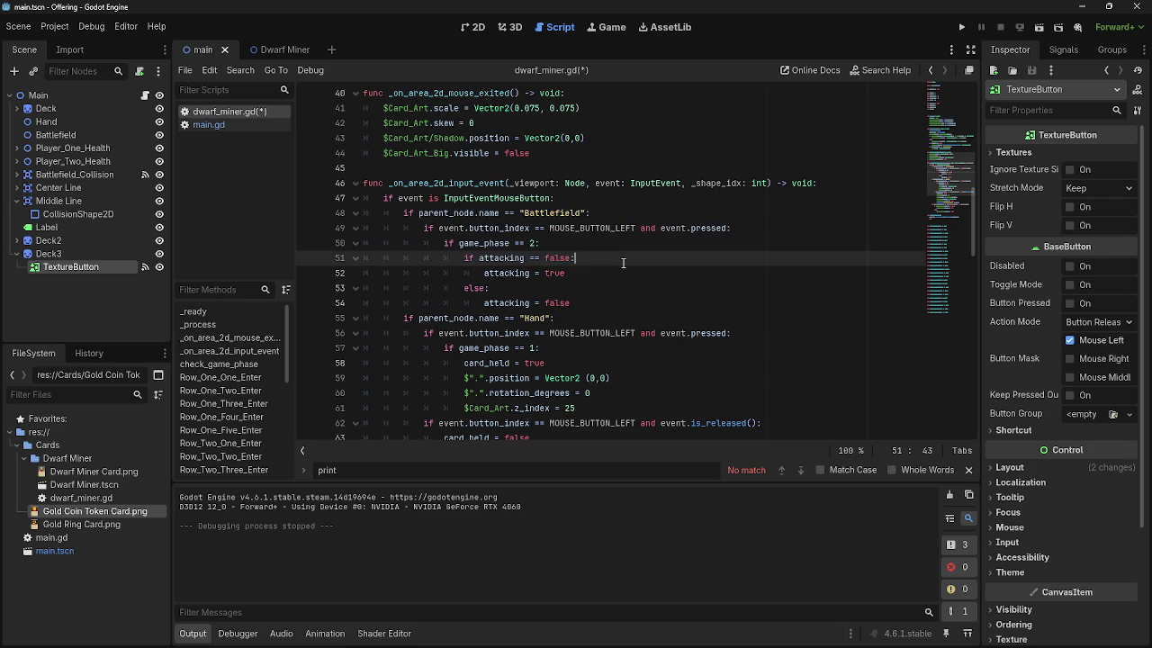
pyautogui.click(538, 243)
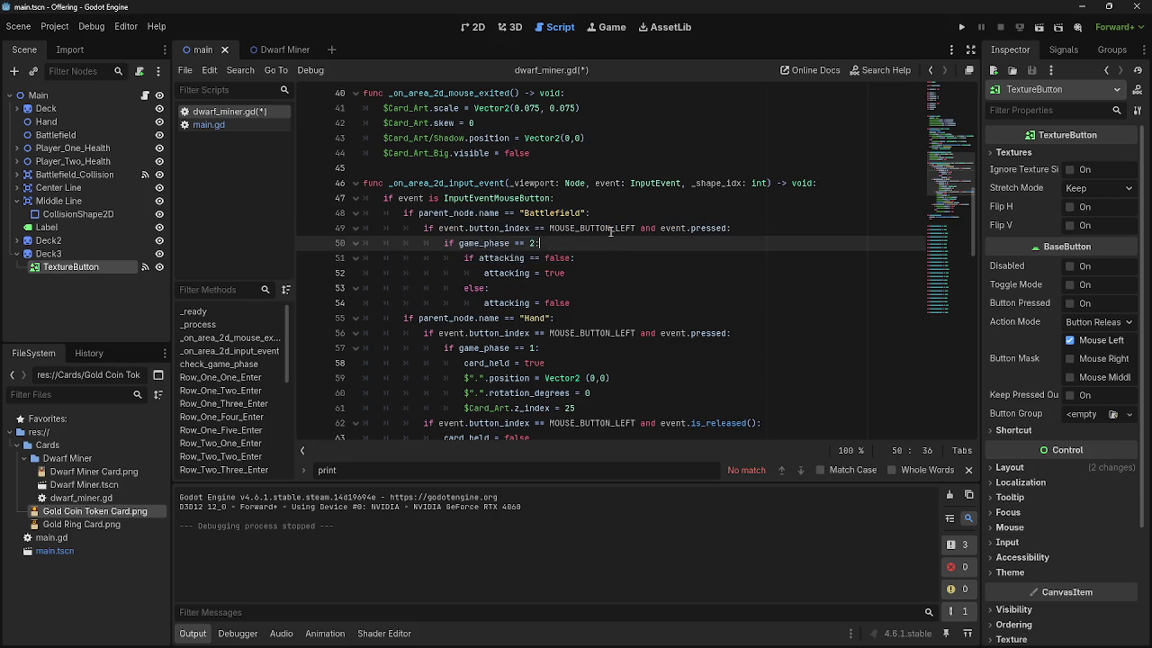
# - Append 'and actions <= 0' to line 50's attack condition and remove the stray space before the colon
pyautogui.write('and action')
pyautogui.write('s ')
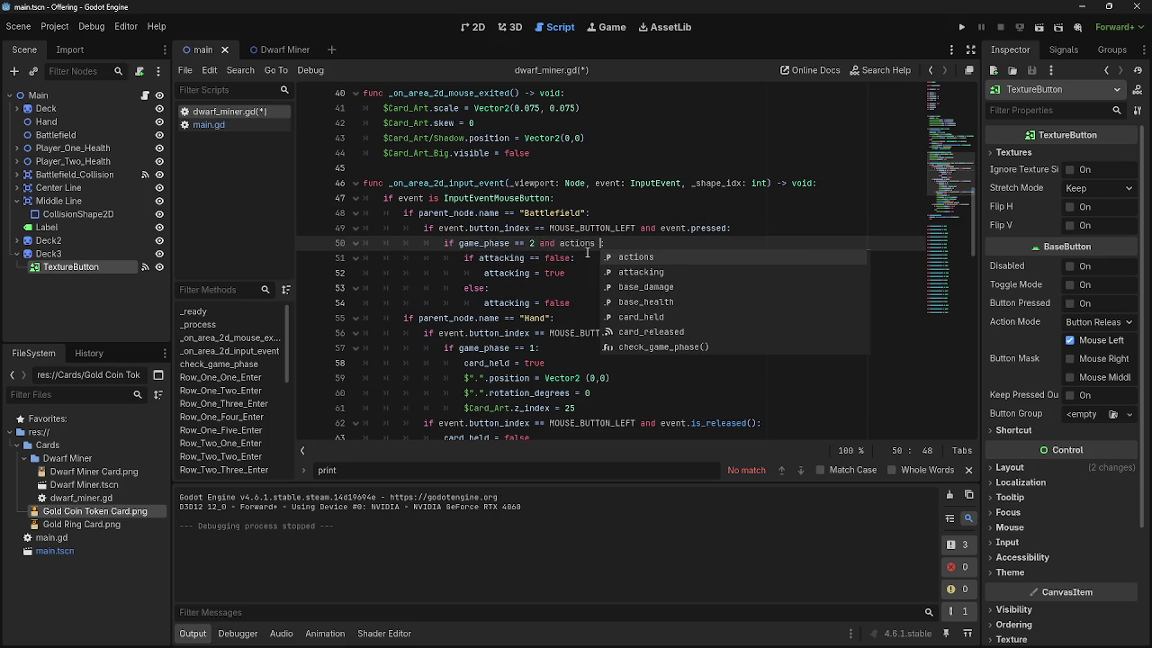
pyautogui.write('<= 0')
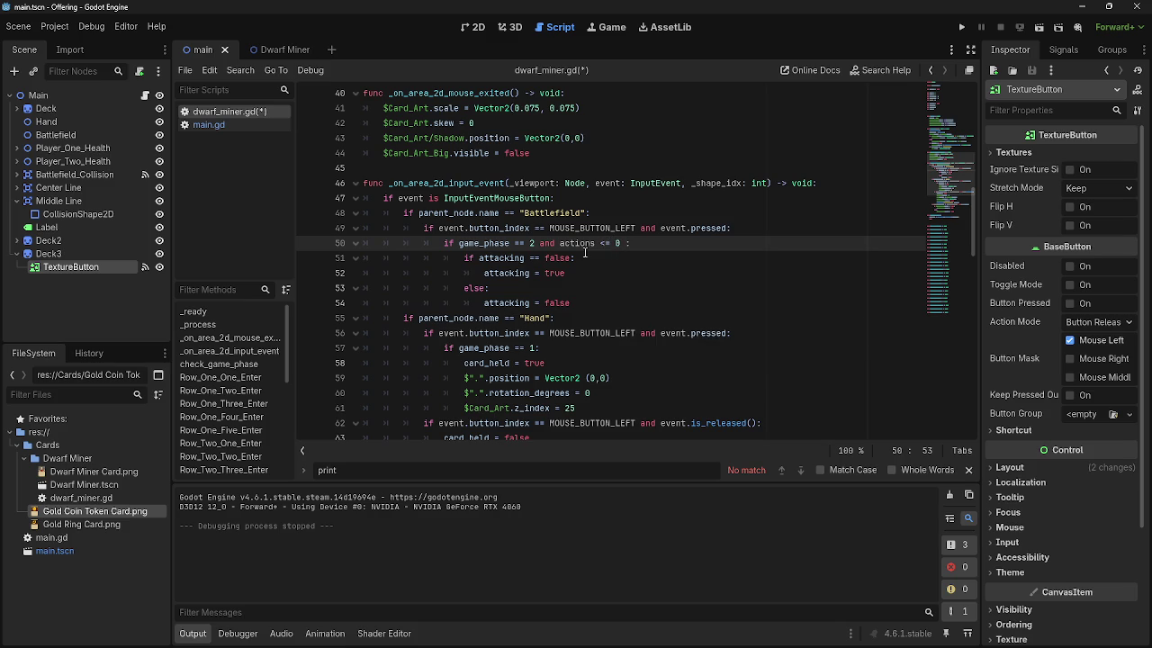
pyautogui.click(601, 244)
pyautogui.click(633, 245)
pyautogui.press('BackSpace')
pyautogui.scroll(10, 621, 266)
pyautogui.scroll(-7, 583, 285)
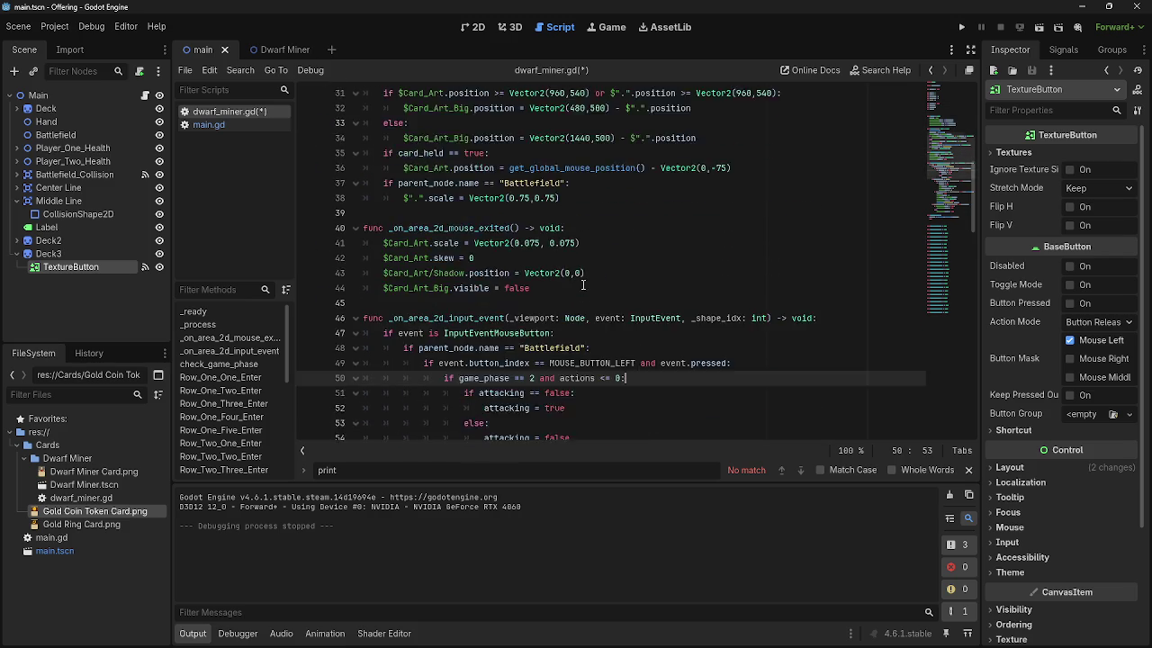
pyautogui.scroll(2, 583, 285)
pyautogui.scroll(-3, 360, 196)
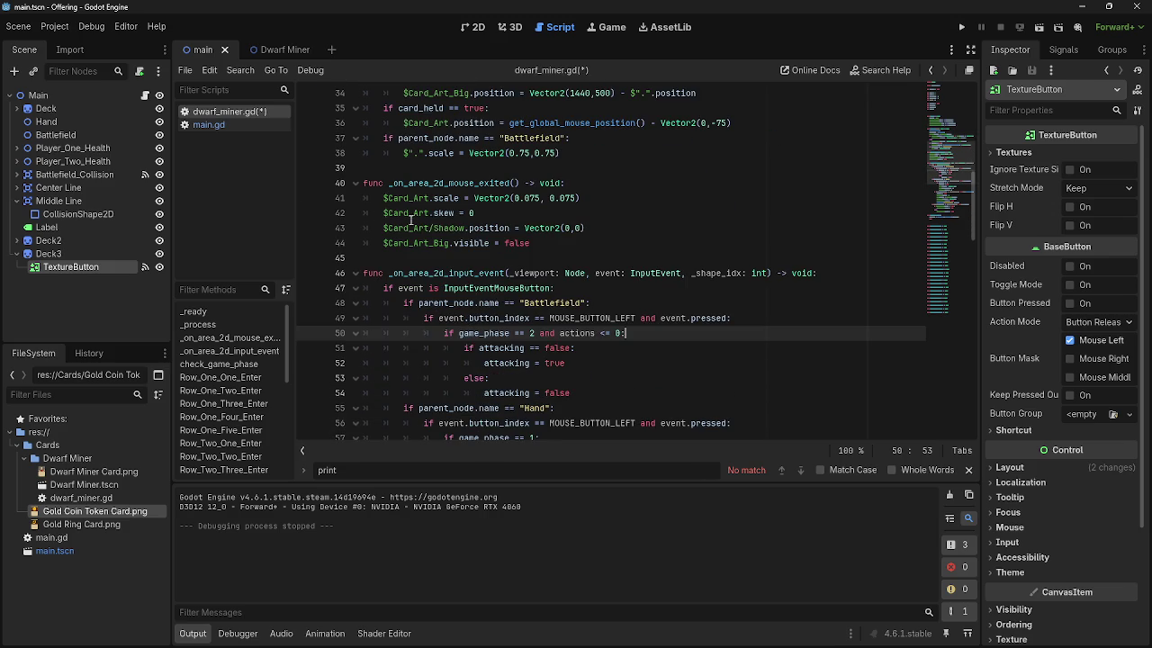
pyautogui.click(209, 124)
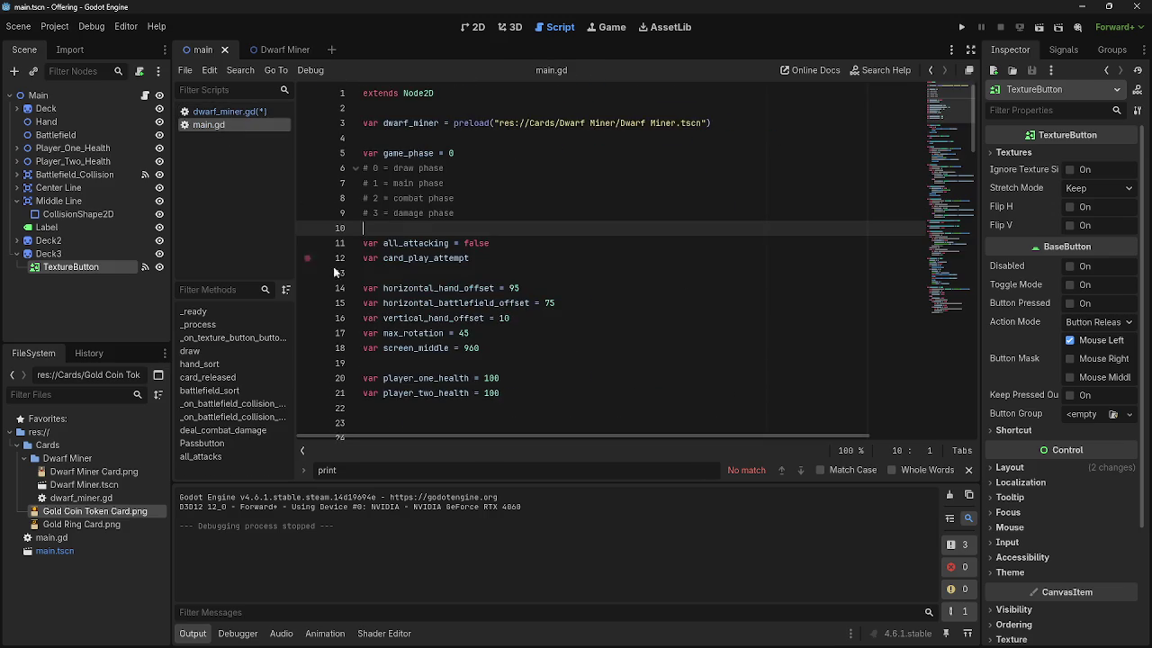
pyautogui.scroll(-17, 487, 287)
pyautogui.scroll(-18, 487, 287)
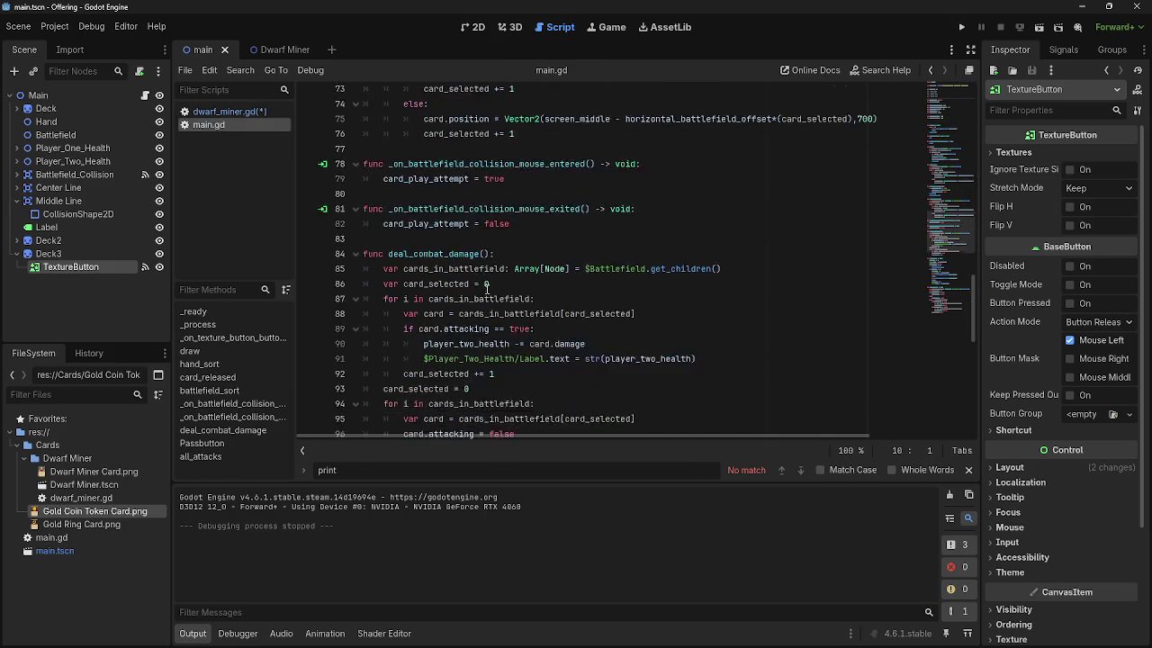
pyautogui.click(231, 112)
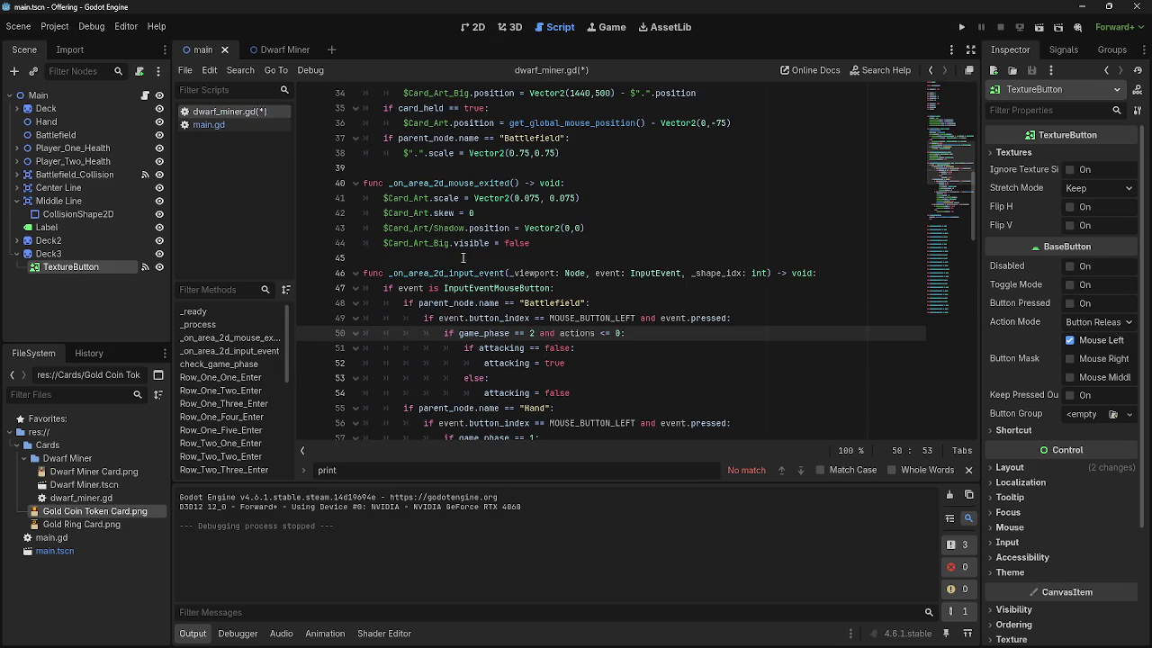
pyautogui.scroll(3, 598, 289)
pyautogui.scroll(3, 597, 289)
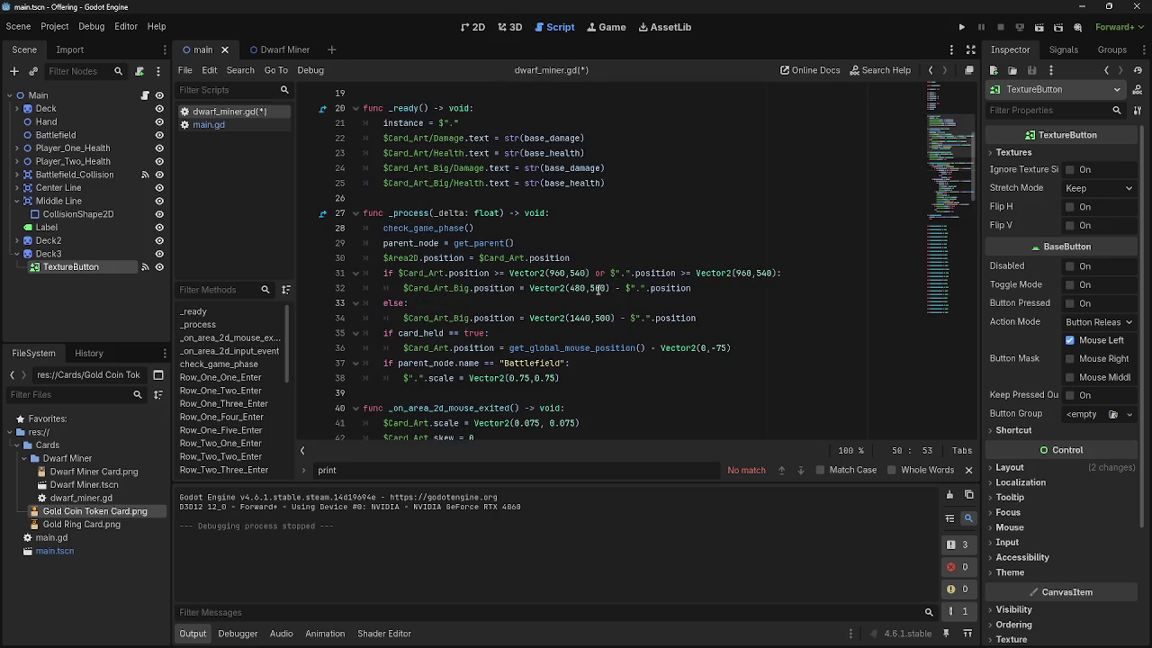
pyautogui.scroll(-1, 595, 291)
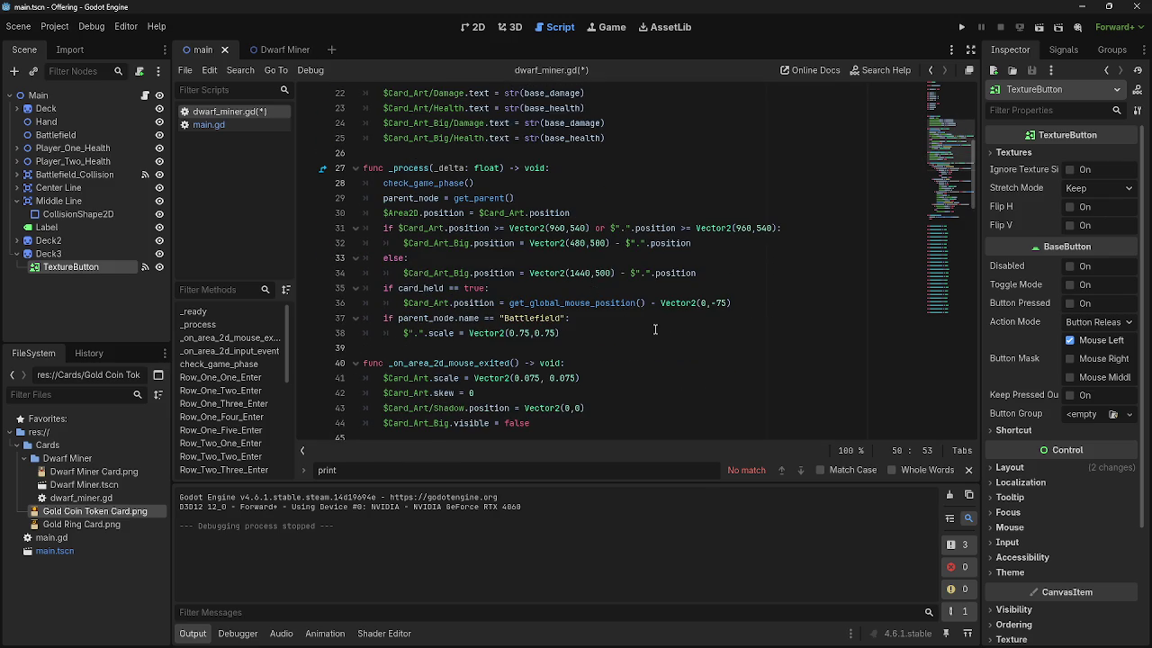
pyautogui.scroll(1, 655, 330)
pyautogui.click(614, 378)
pyautogui.press('Return')
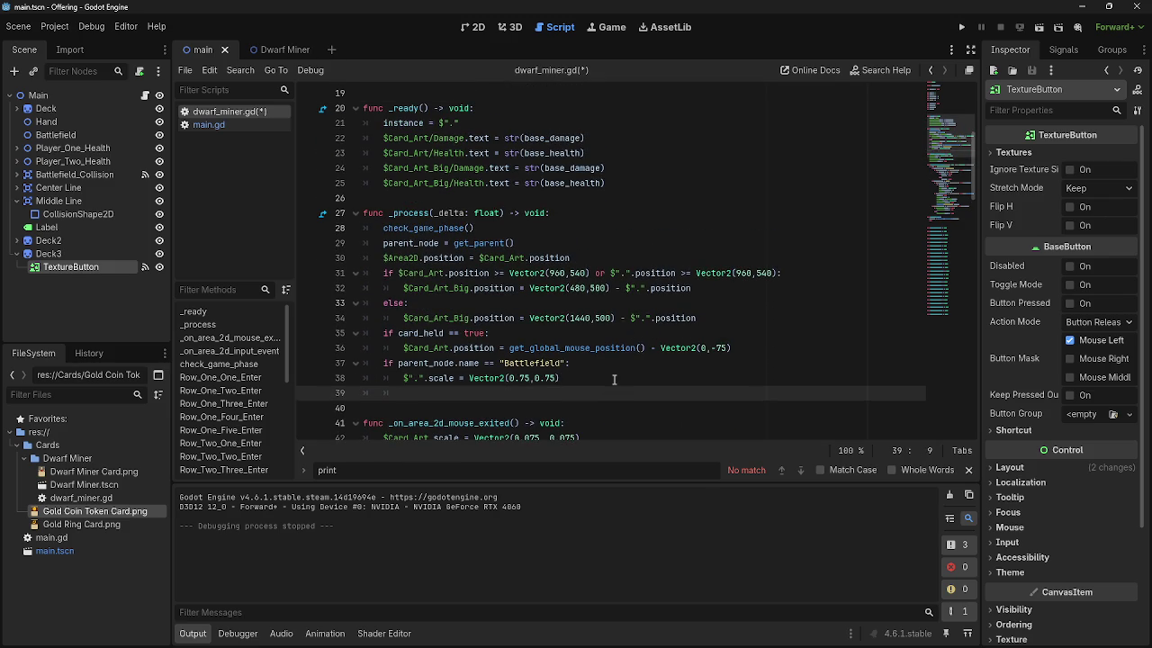
pyautogui.press('BackSpace')
pyautogui.press('BackSpace')
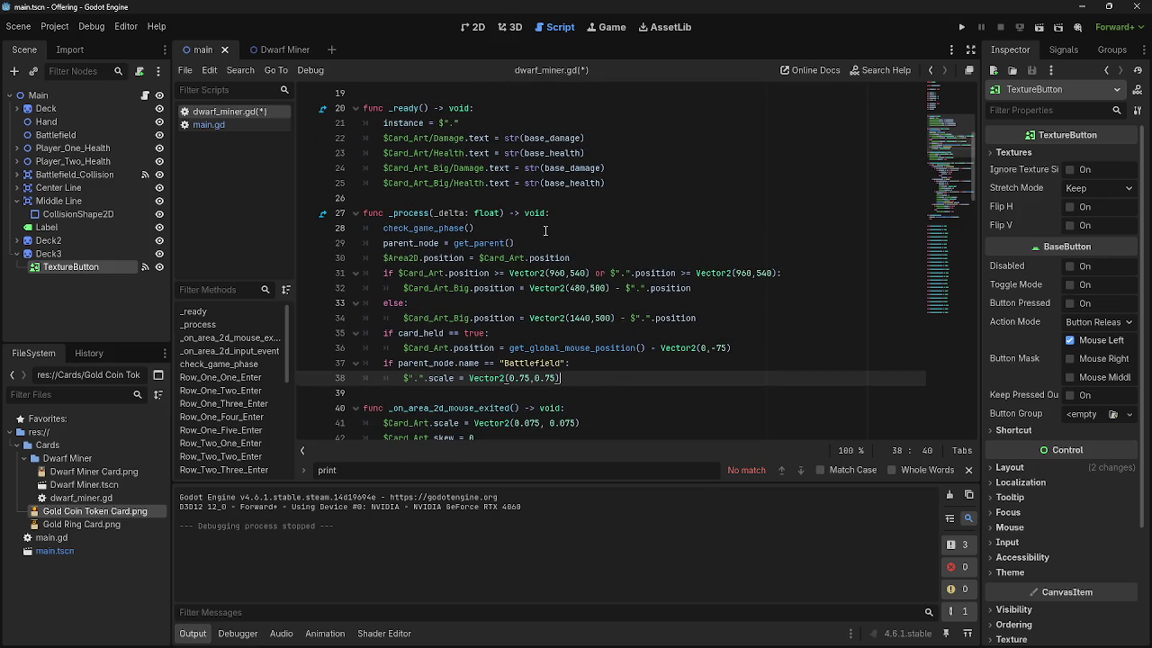
# - Add a game_phase check comparing to 0 on a new line after check_game_phase() in _process
pyautogui.click(545, 229)
pyautogui.press('Return')
pyautogui.write('if game')
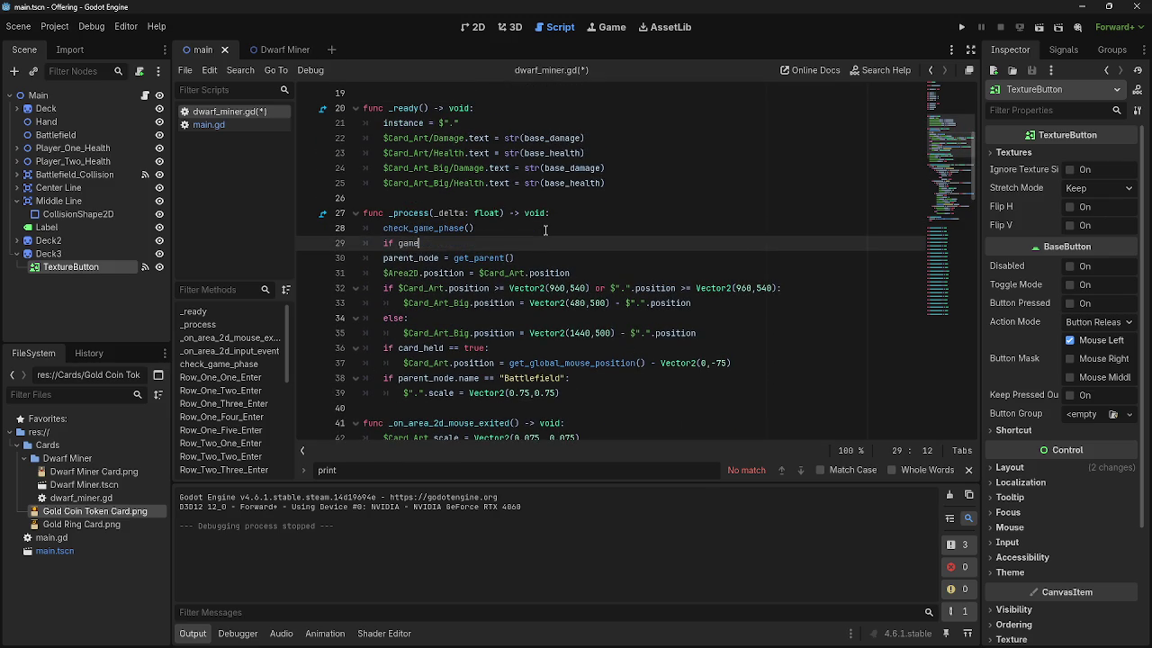
pyautogui.write('_phase ')
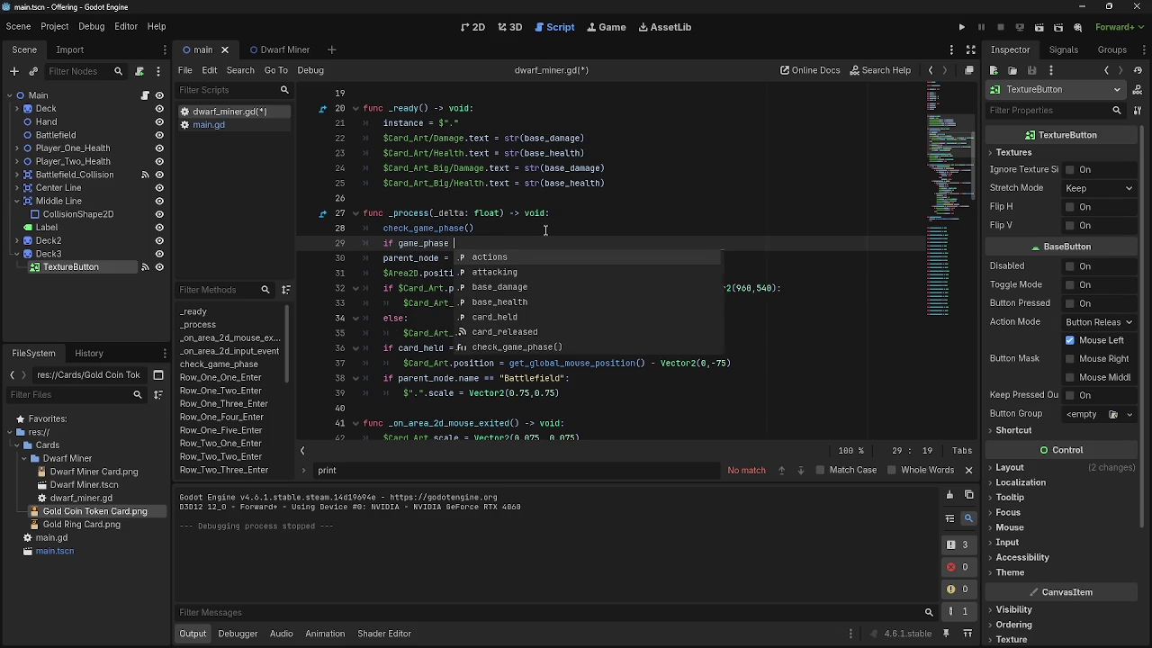
pyautogui.write('= 1')
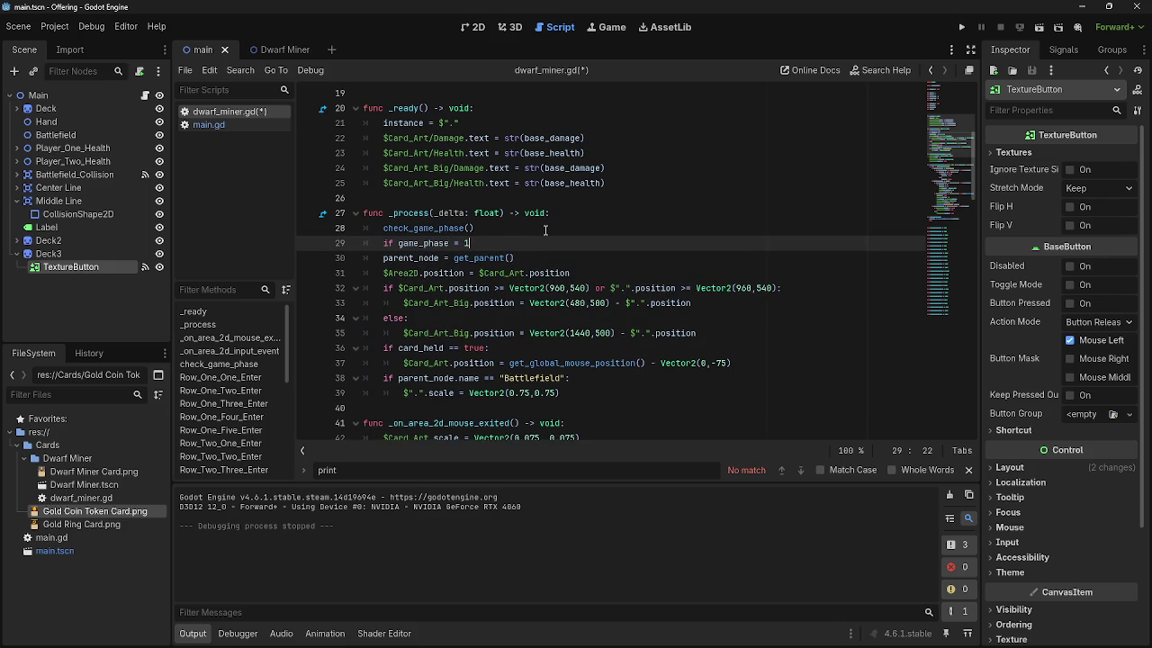
pyautogui.press('BackSpace')
pyautogui.write('0:')
pyautogui.press('Return')
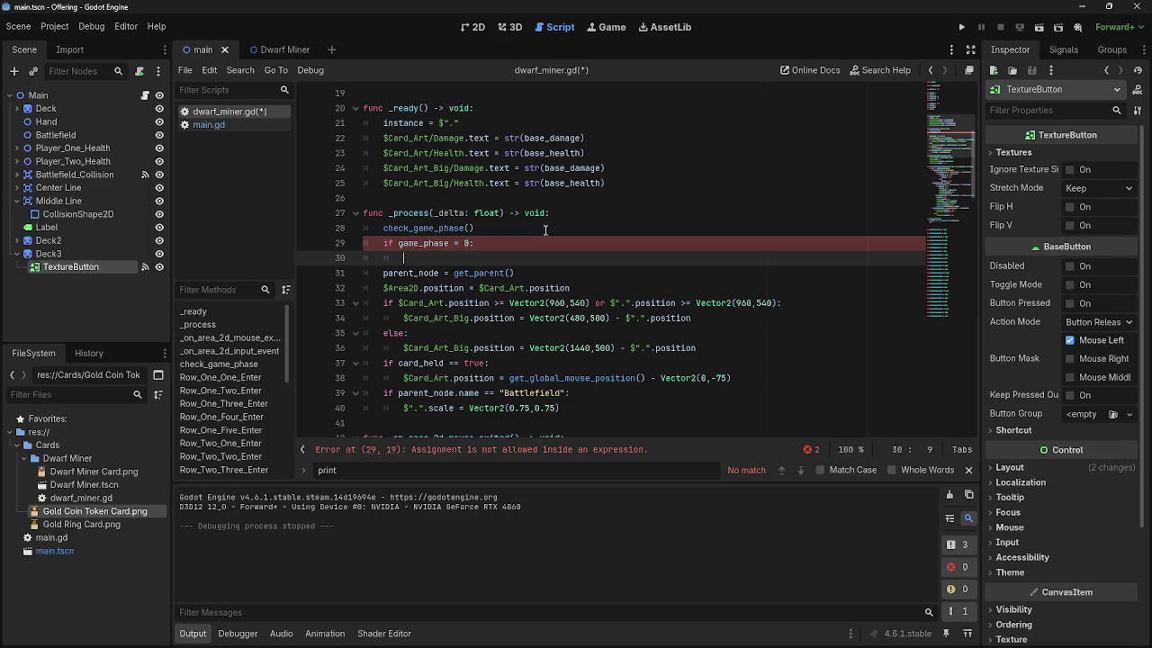
# - Set actions = max_actions inside the block and fix the condition to game_phase == 0
pyautogui.write('prin')
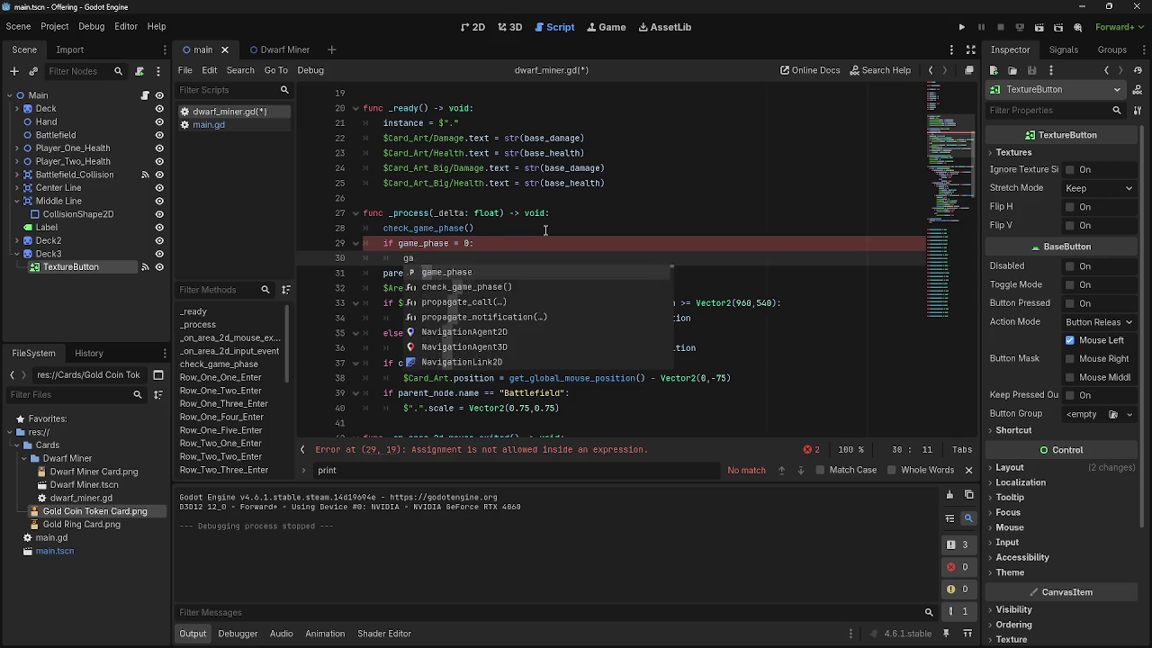
pyautogui.press('BackSpace')
pyautogui.press('BackSpace')
pyautogui.press('BackSpace')
pyautogui.write('actions = ')
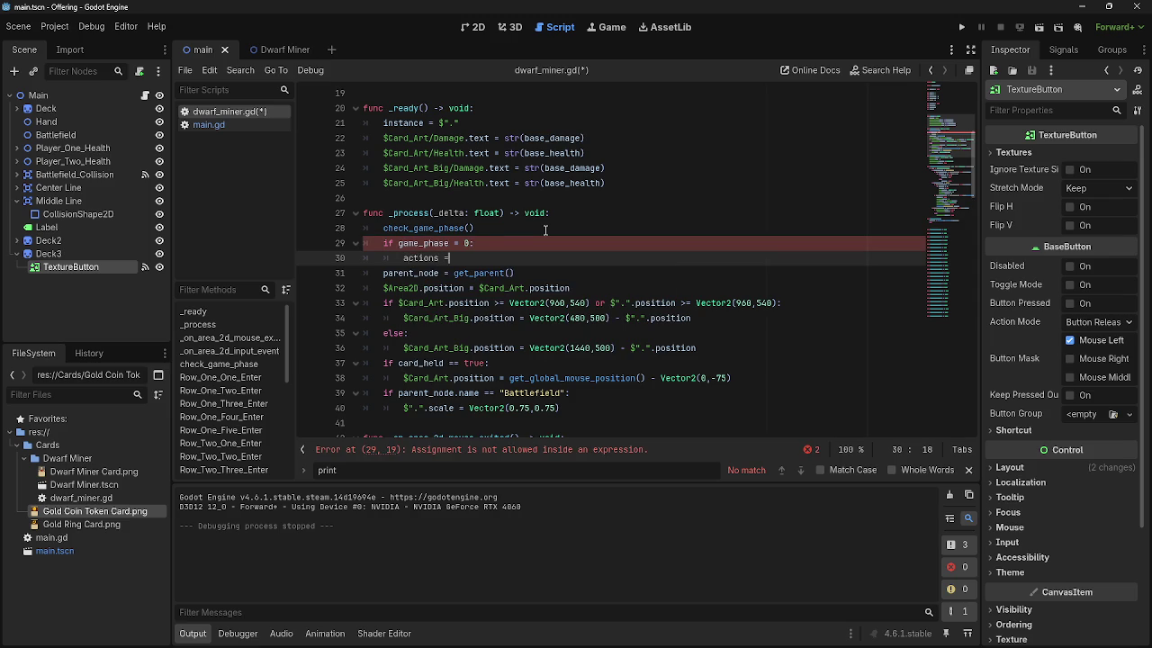
pyautogui.write('1')
pyautogui.press('BackSpace')
pyautogui.write('max')
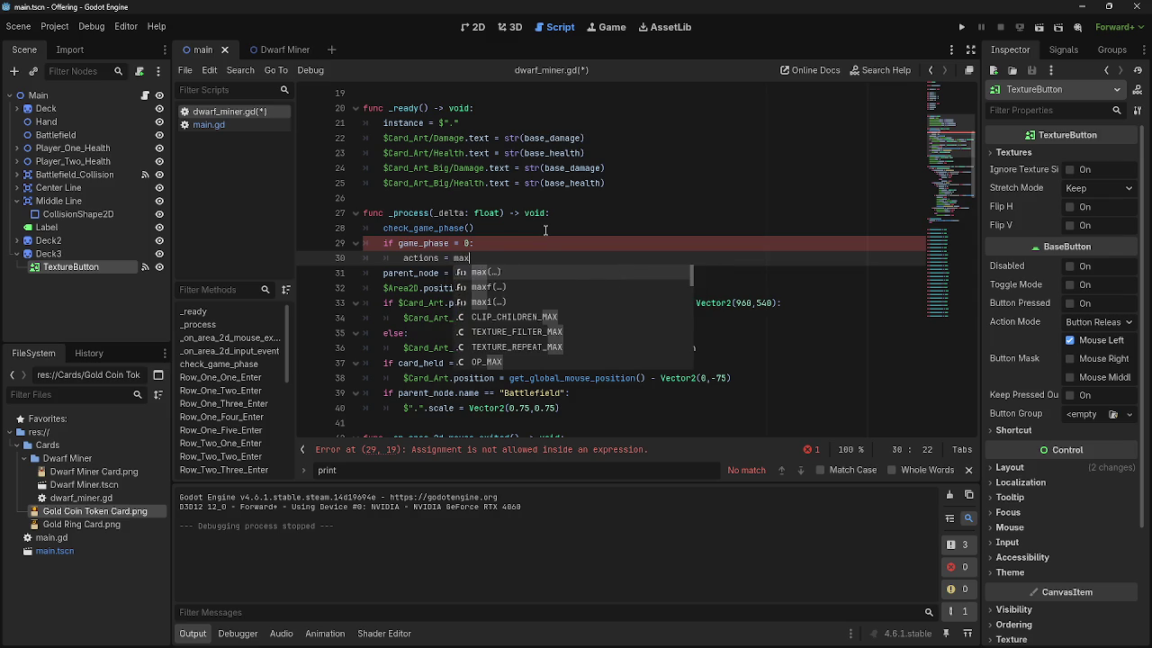
pyautogui.write('_actions')
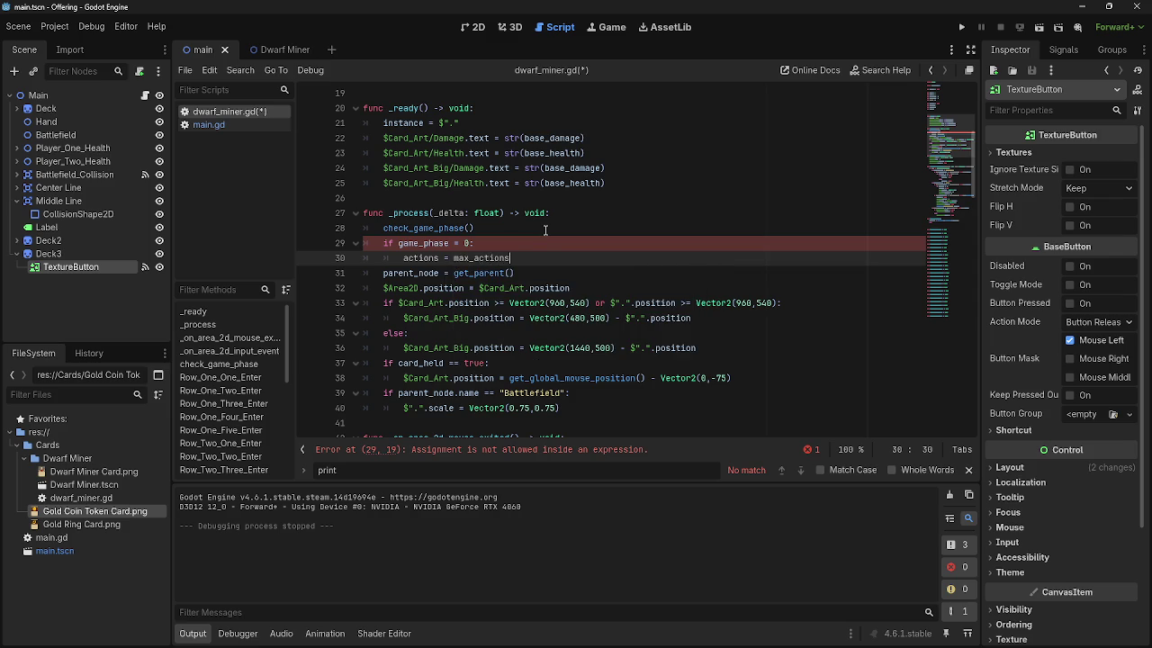
pyautogui.click(544, 244)
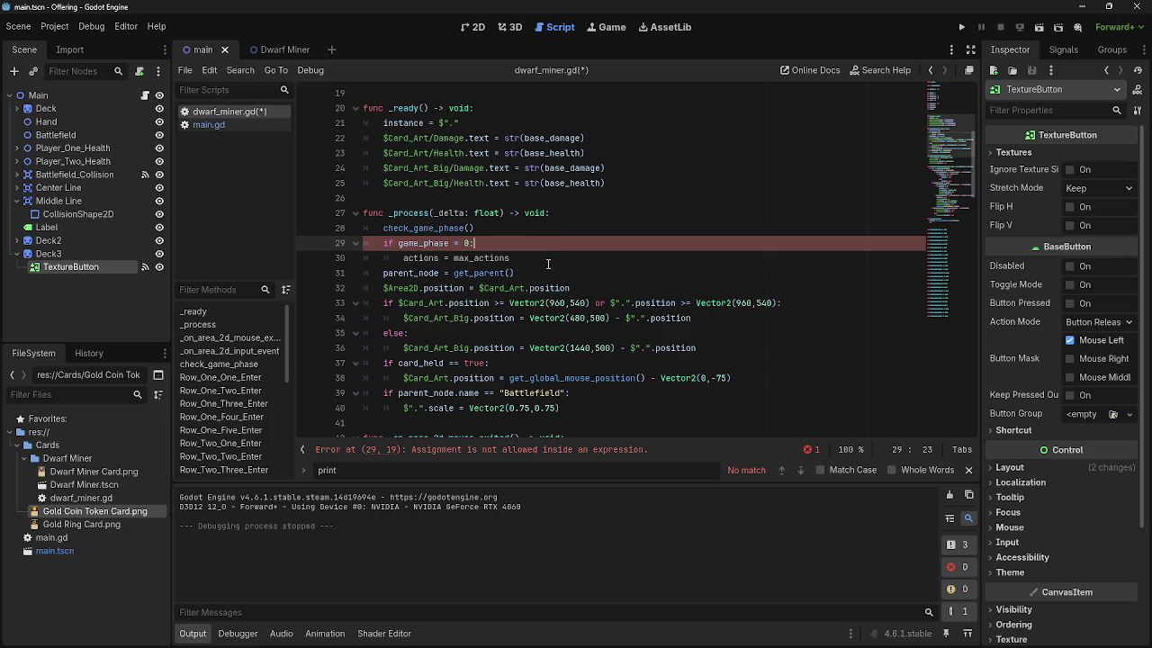
pyautogui.click(457, 243)
pyautogui.write('=')
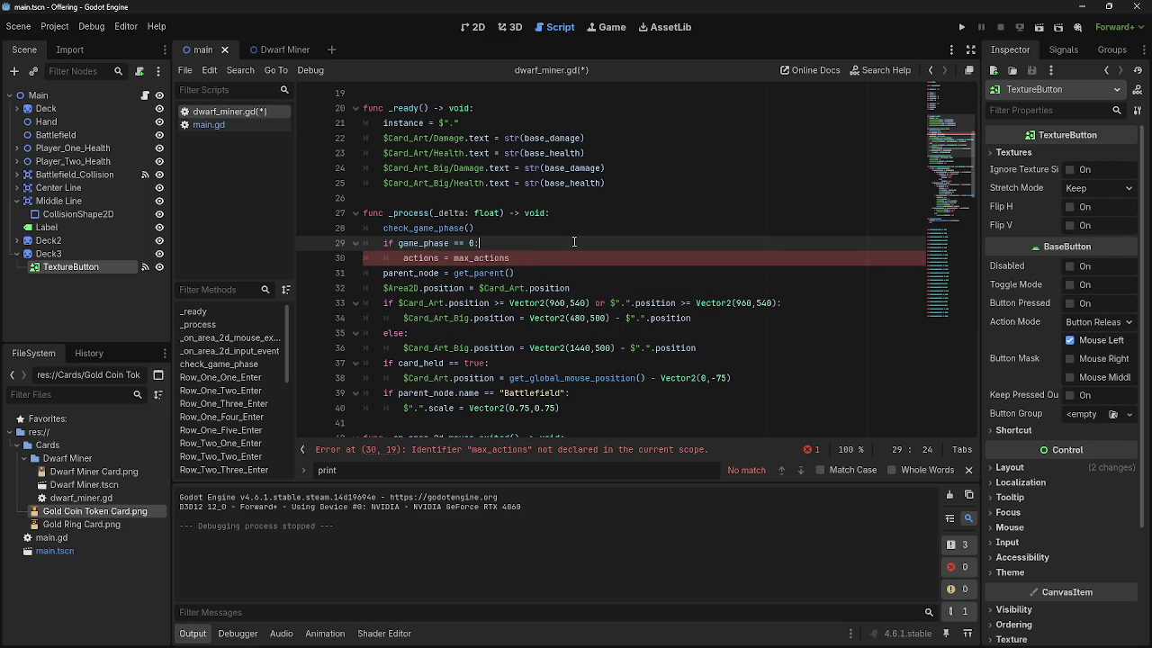
pyautogui.moveTo(529, 257); pyautogui.dragTo(402, 258)
pyautogui.click(531, 258)
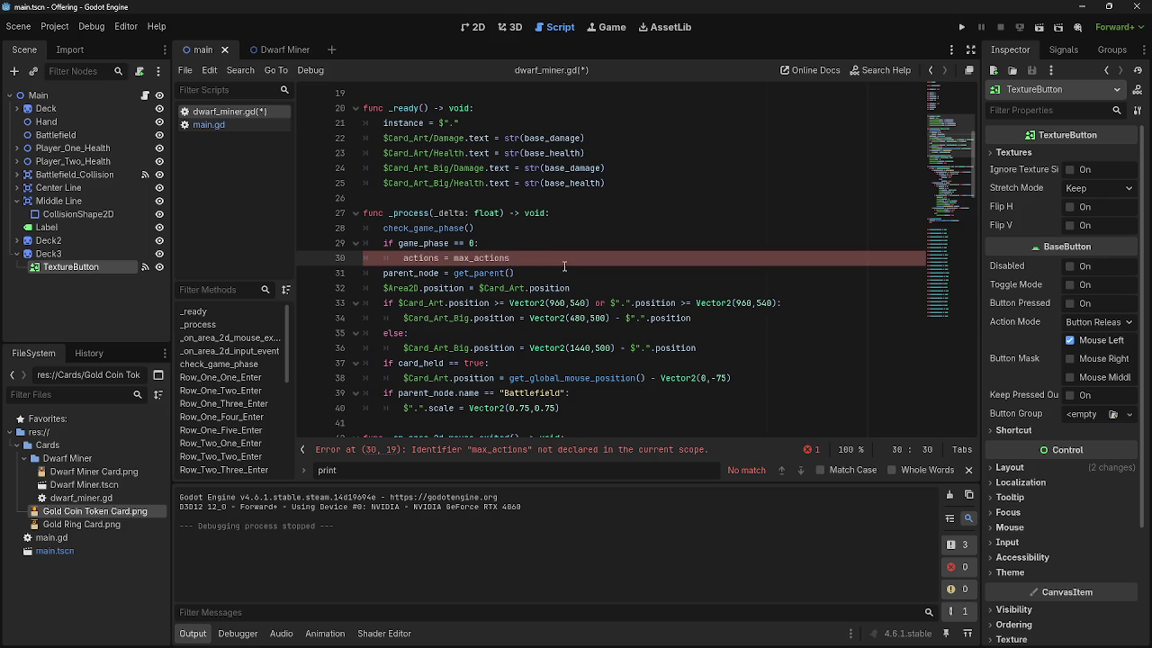
pyautogui.scroll(3, 552, 293)
# - Declare var max_actions = 1 on a new line below var actions = 0
pyautogui.scroll(2, 551, 292)
pyautogui.click(496, 243)
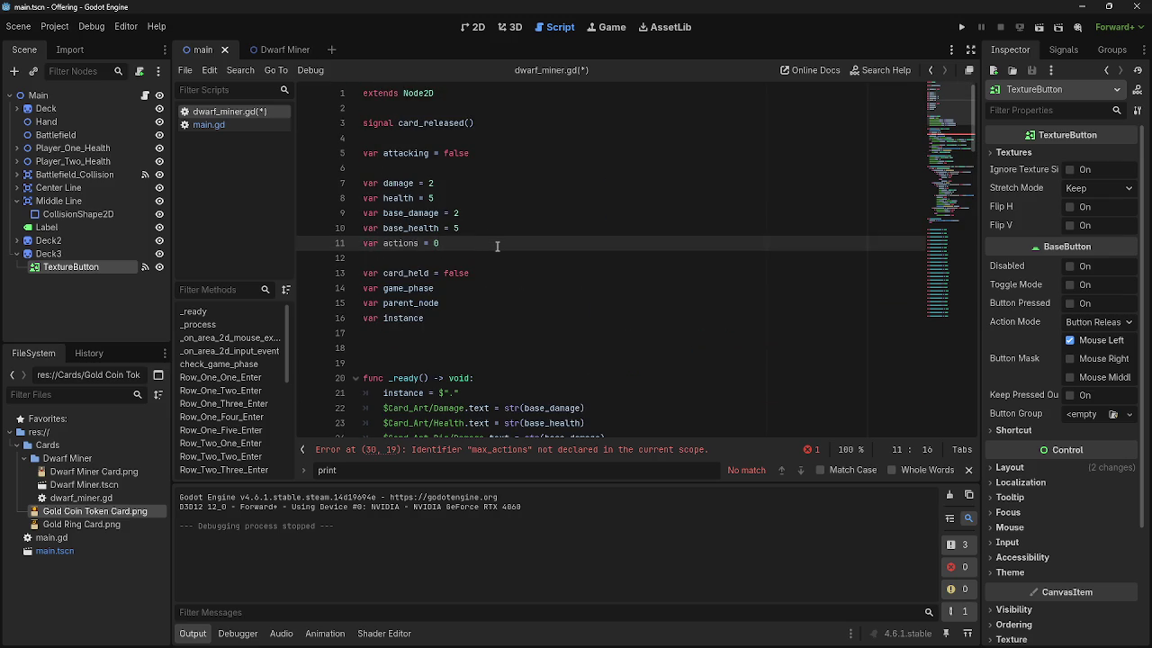
pyautogui.press('Return')
pyautogui.write('var max')
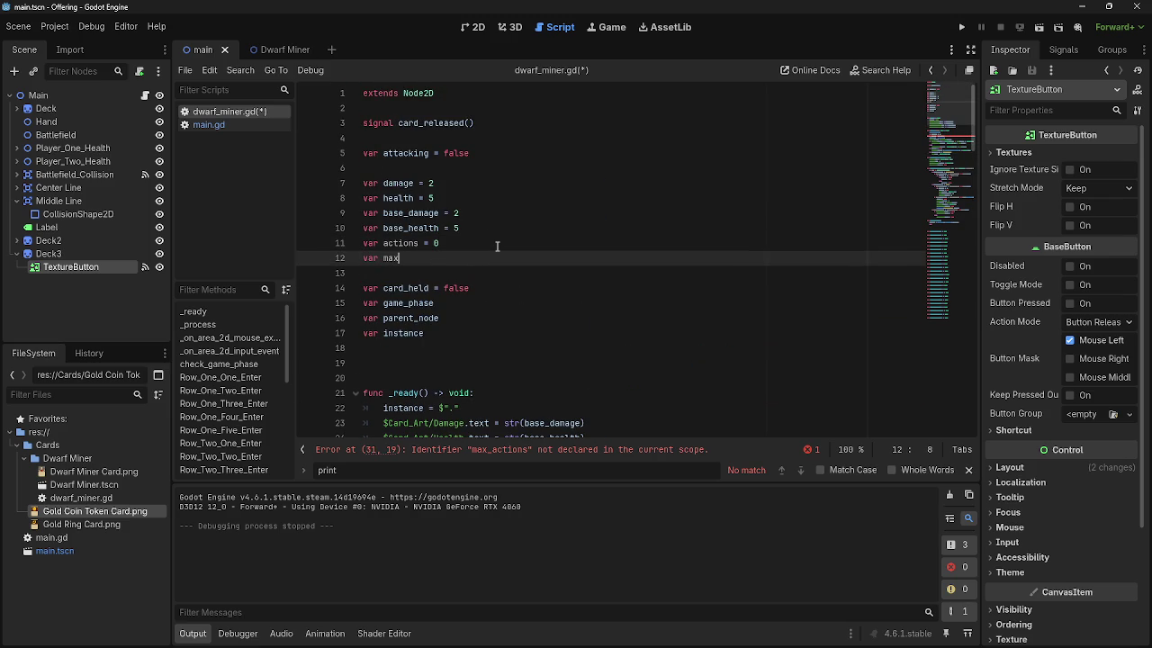
pyautogui.write('_actions ')
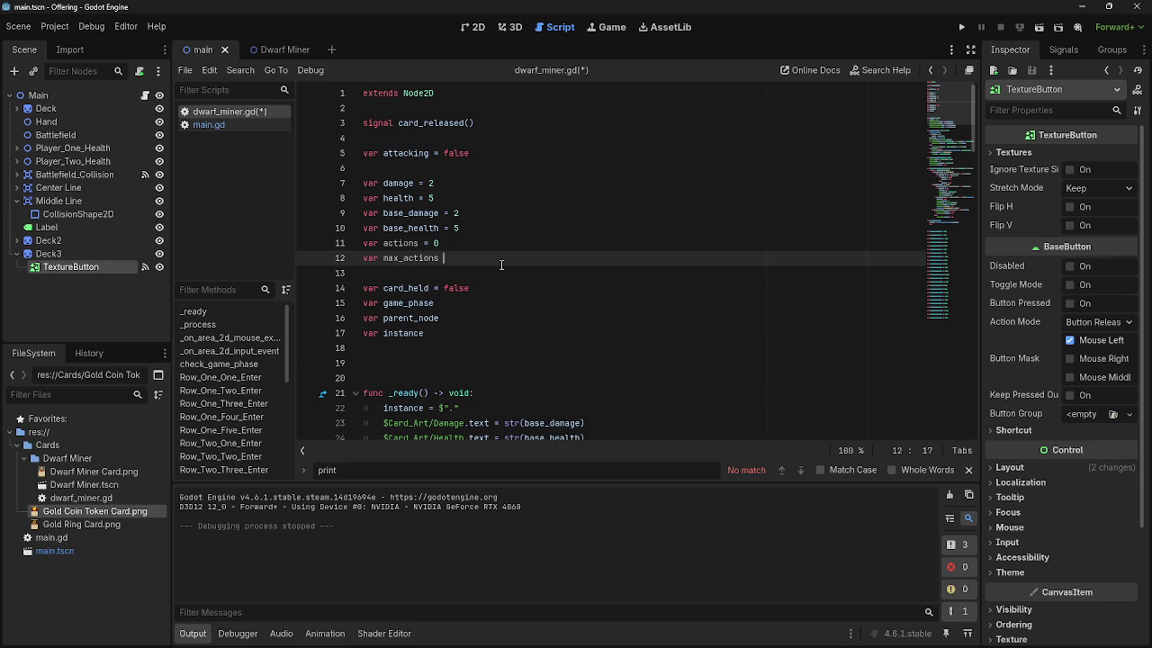
pyautogui.write('= 1')
pyautogui.click(505, 274)
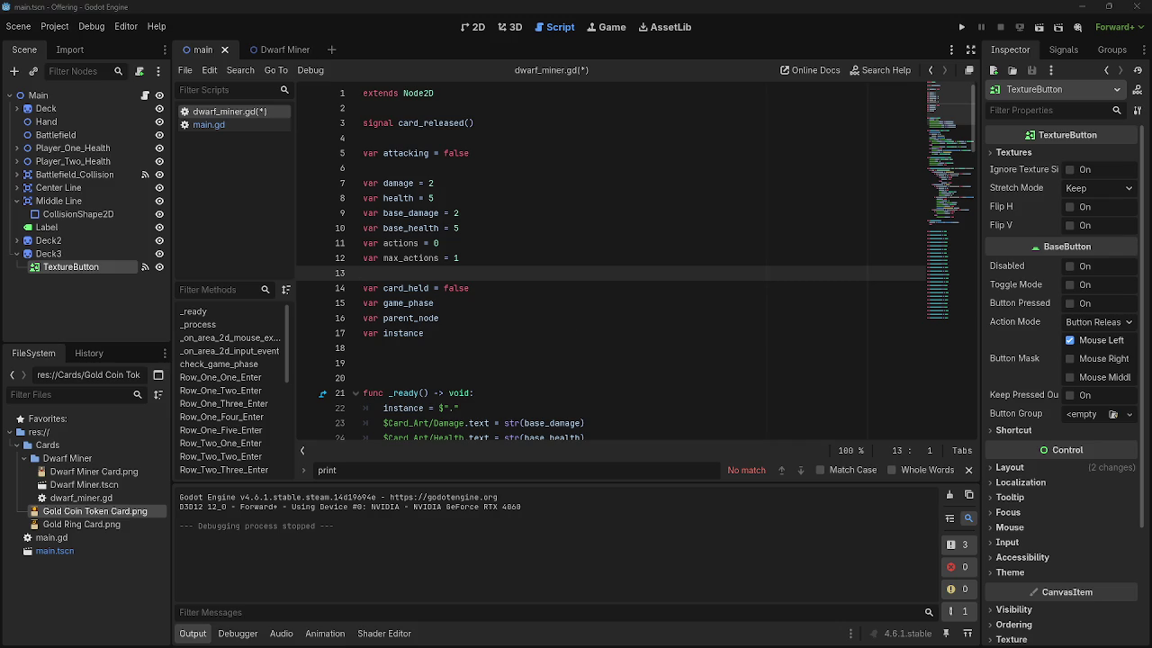
# - Return to the Godot editor, dismiss the Node documentation popup, and place the caret on empty line 42
pyautogui.hotkey('alt', 'Tab')
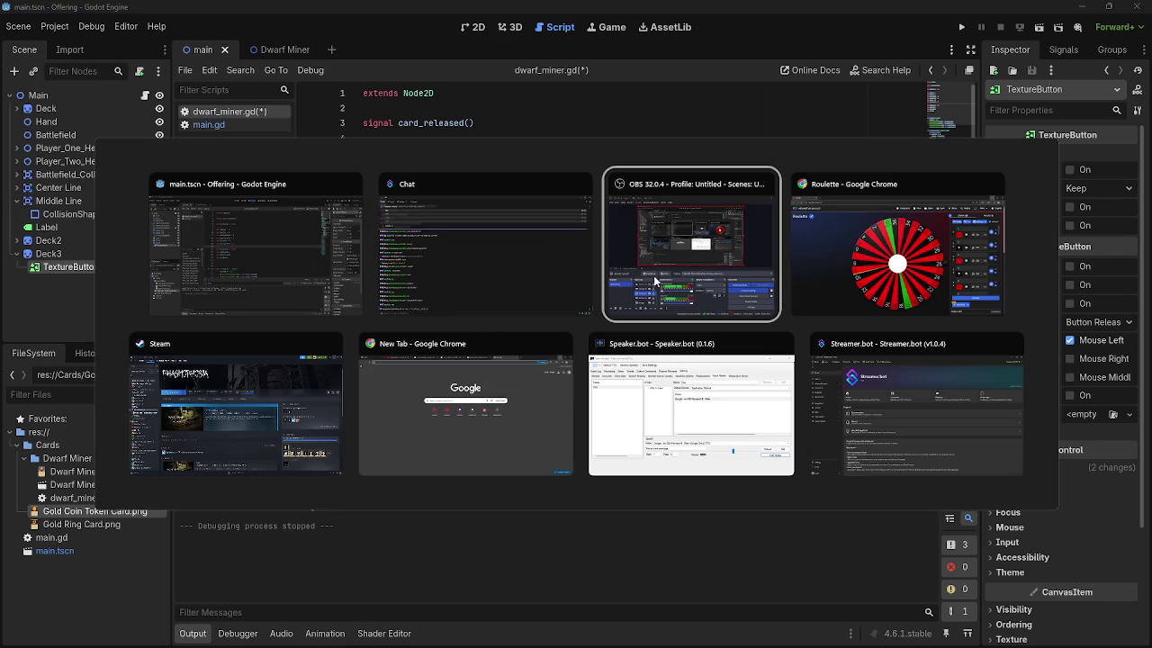
pyautogui.click(277, 259)
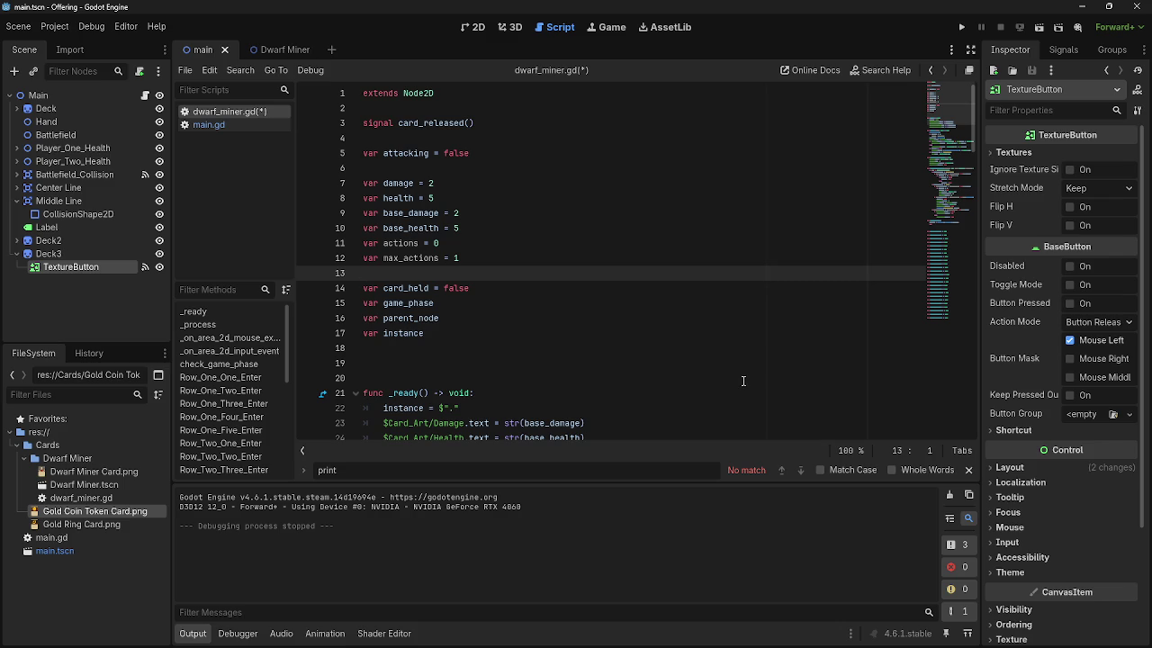
pyautogui.scroll(-1, 743, 380)
pyautogui.scroll(1, 744, 380)
pyautogui.scroll(-6, 606, 376)
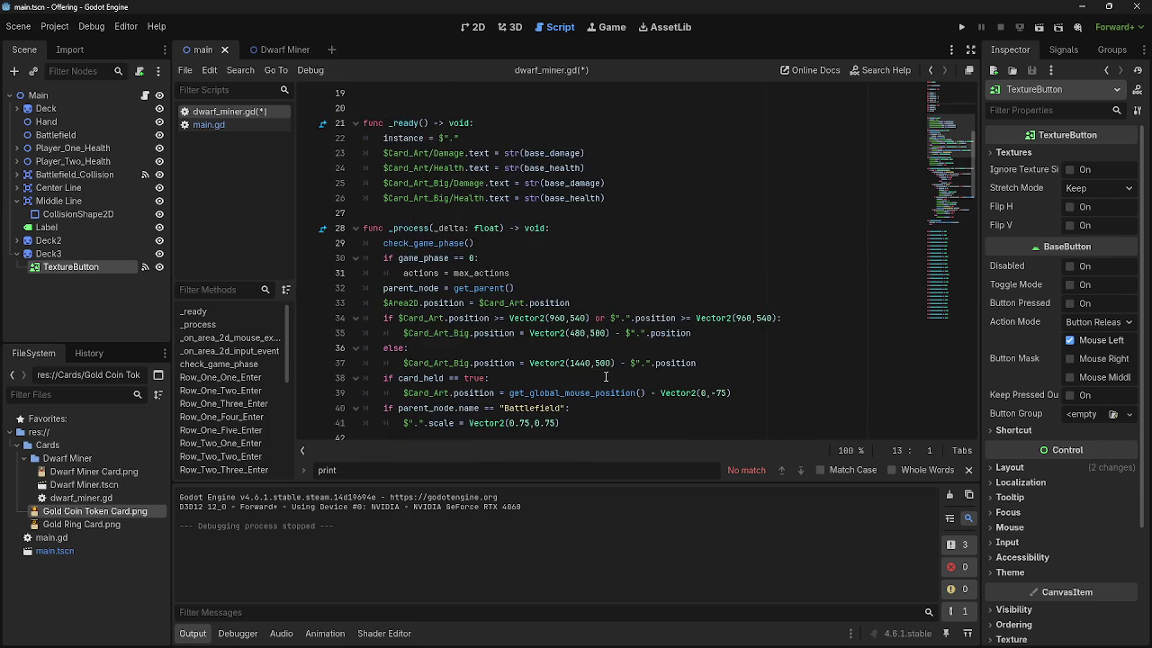
pyautogui.scroll(-4, 606, 376)
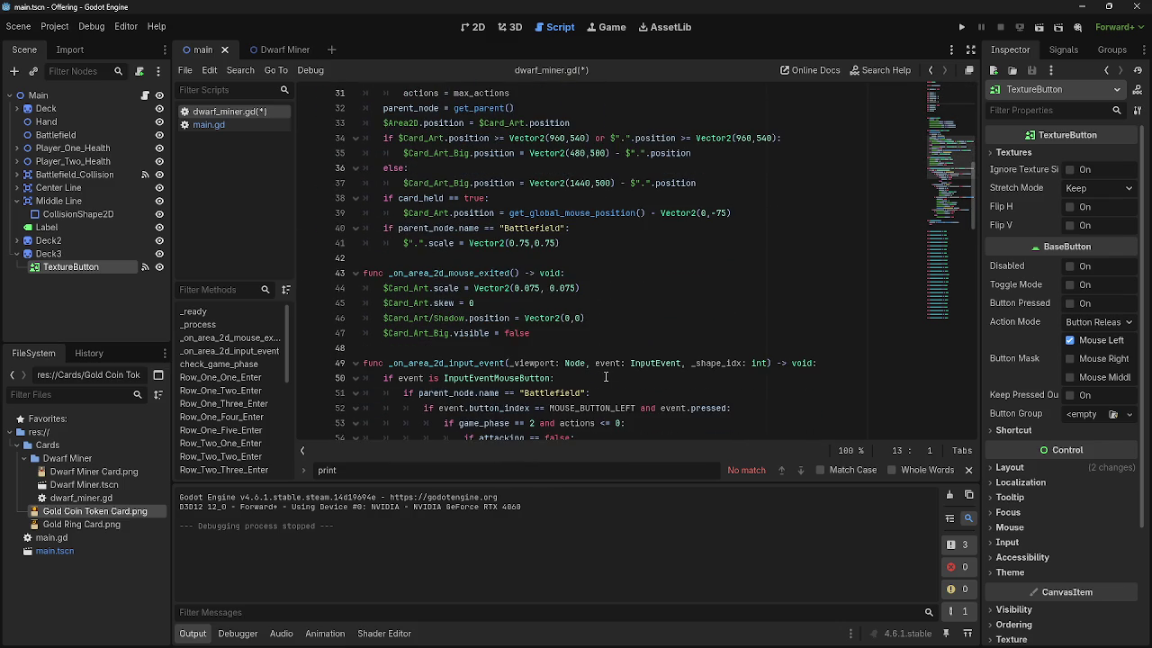
pyautogui.scroll(-2, 606, 377)
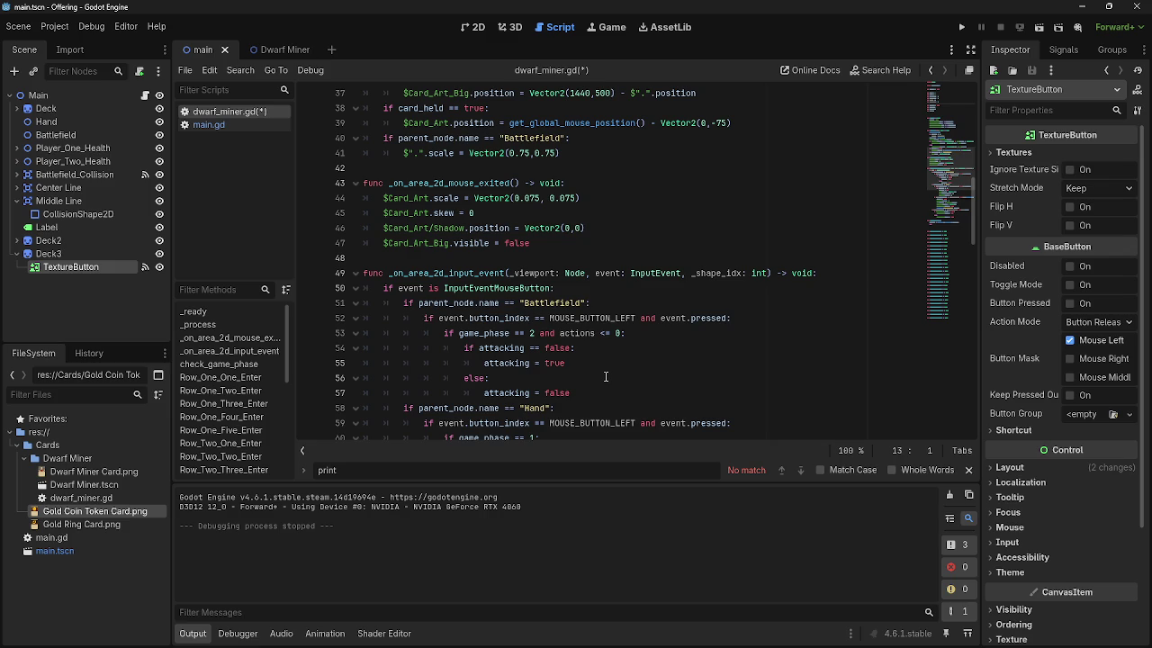
pyautogui.scroll(2, 598, 371)
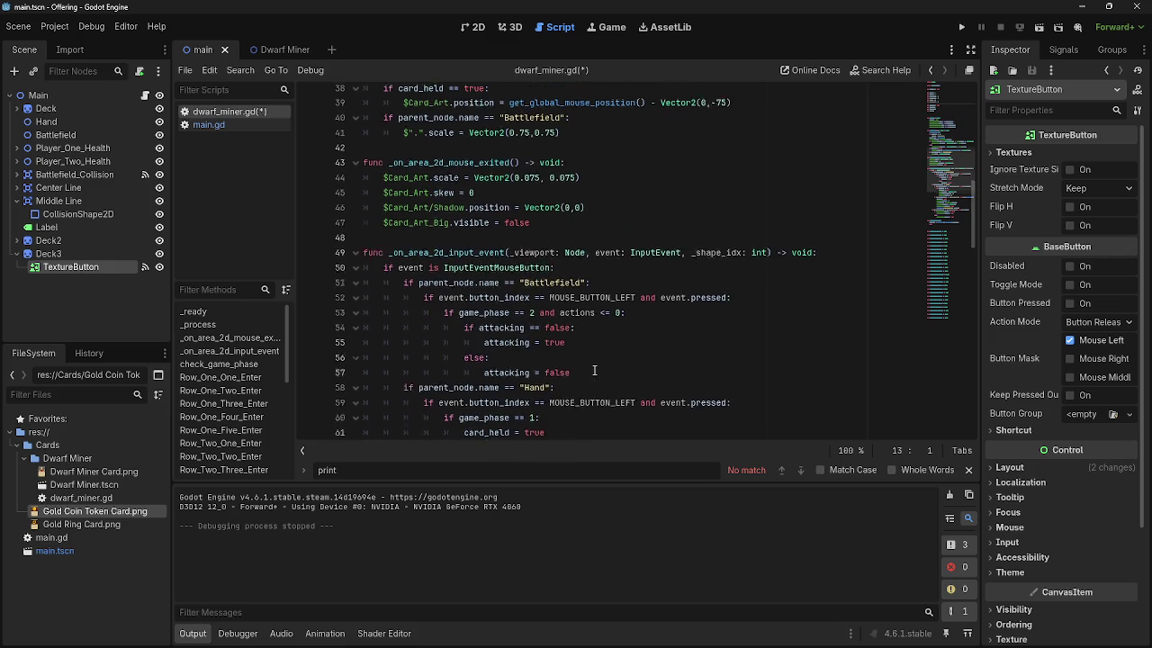
pyautogui.moveTo(581, 362)
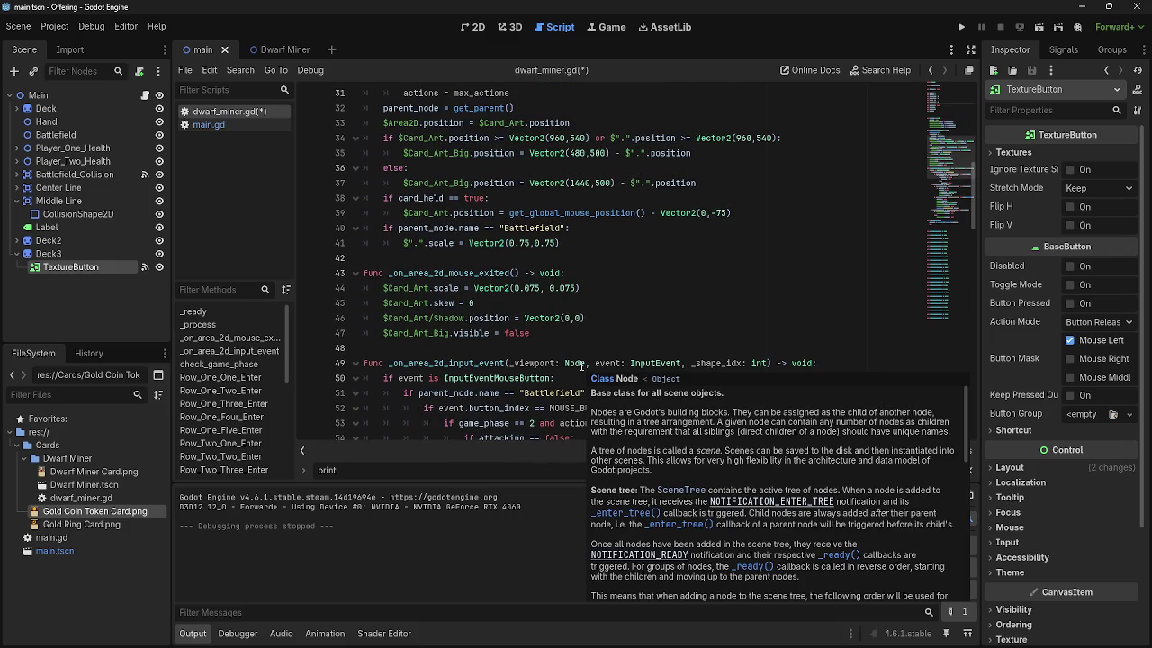
pyautogui.click(533, 349)
pyautogui.click(501, 258)
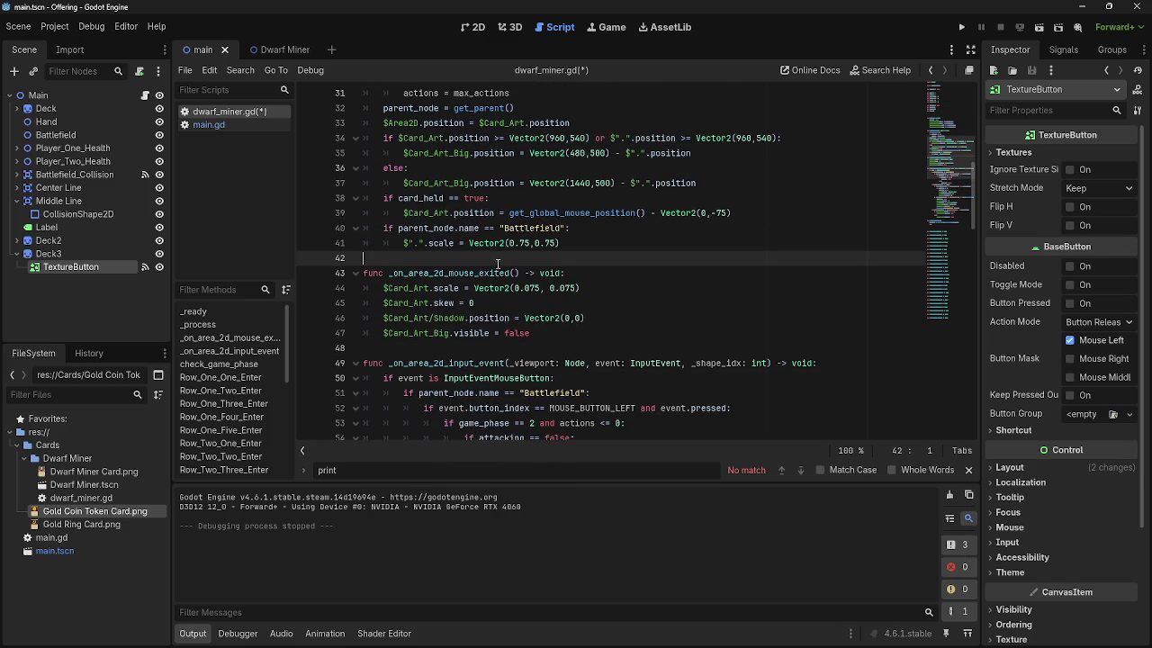
pyautogui.click(544, 362)
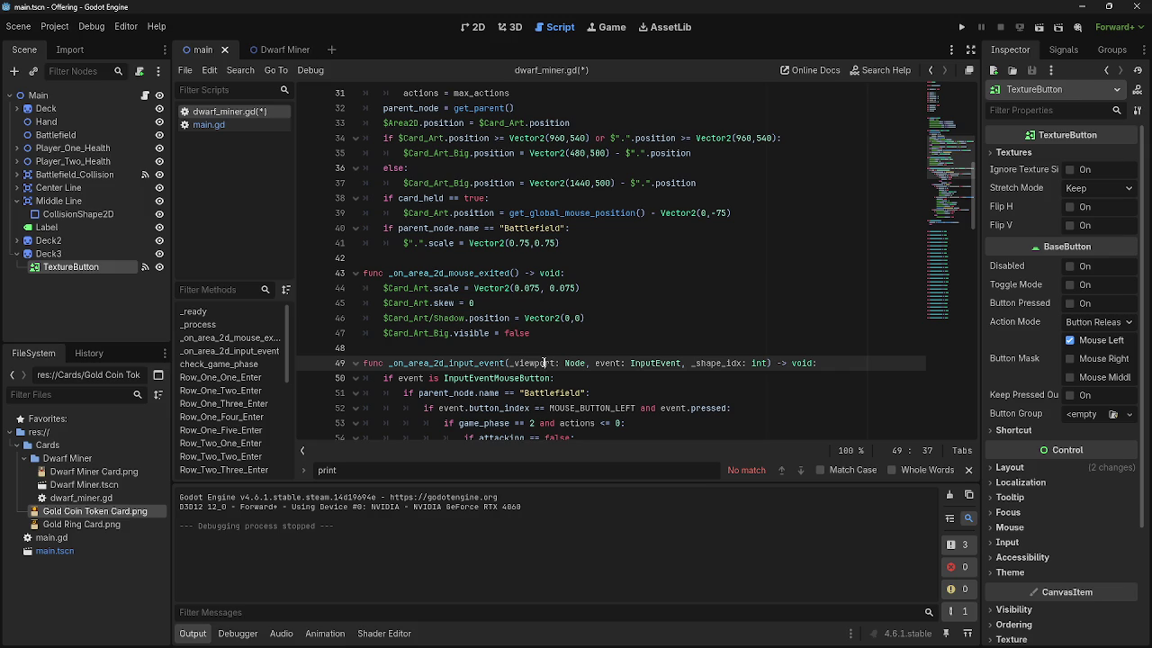
pyautogui.click(467, 259)
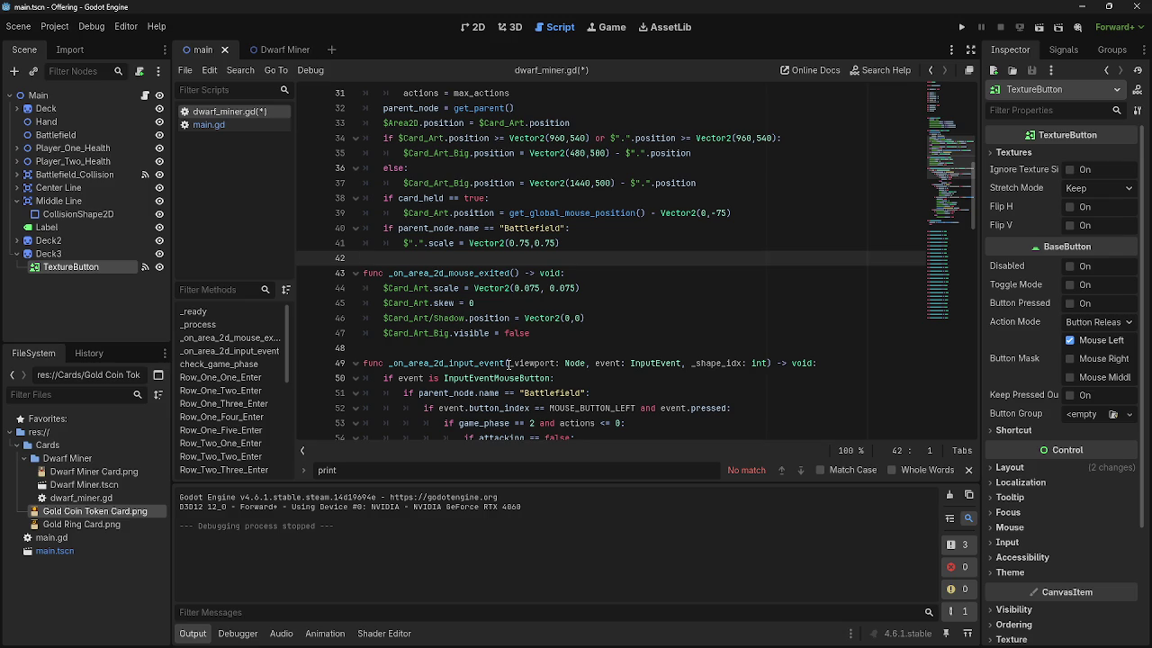
# - Read through dwarf_miner.gd and mark the combat-phase attack condition on line 53
pyautogui.scroll(3, 508, 363)
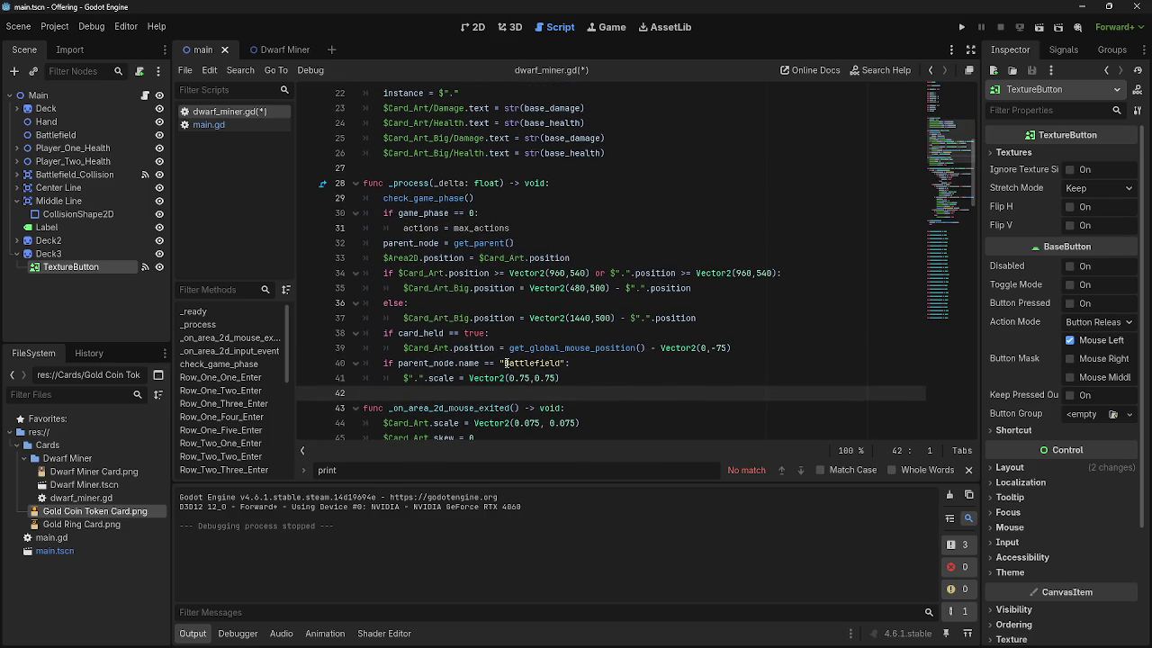
pyautogui.scroll(2, 504, 363)
pyautogui.scroll(-2, 504, 363)
pyautogui.scroll(-2, 503, 362)
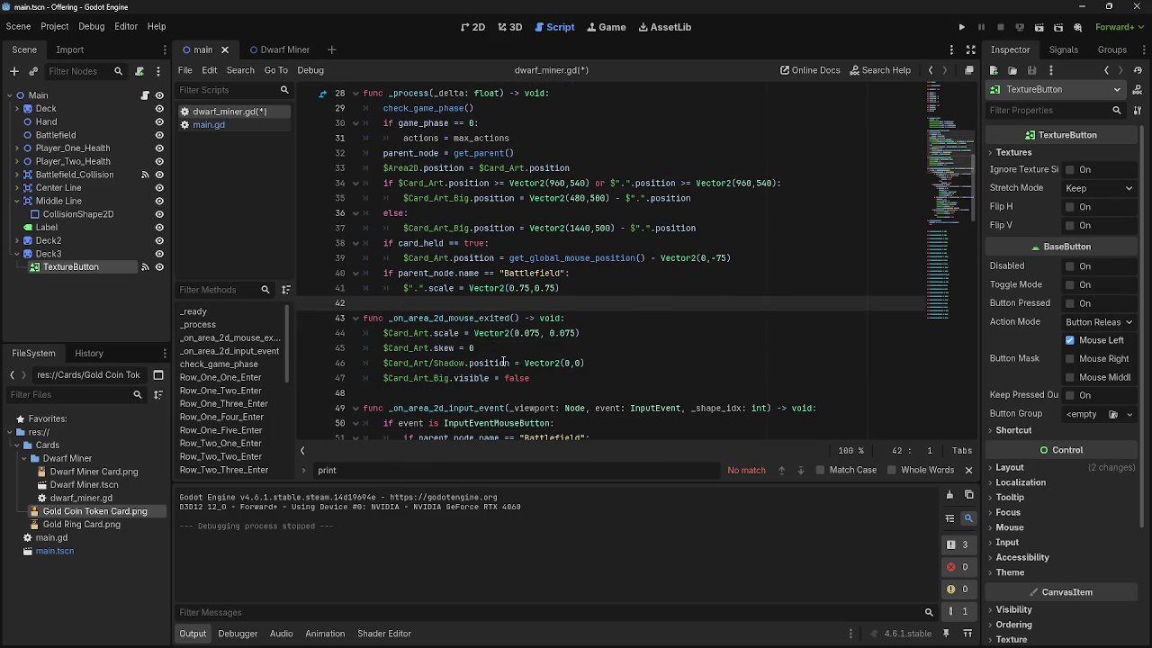
pyautogui.scroll(-3, 503, 362)
pyautogui.moveTo(499, 360)
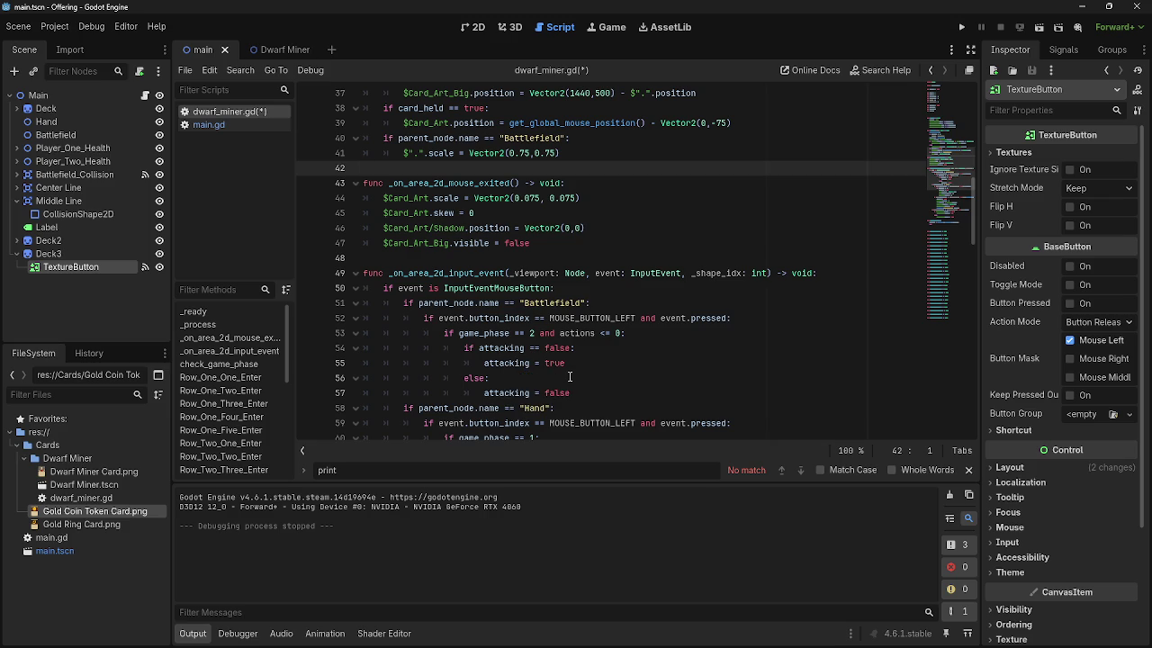
pyautogui.scroll(1, 570, 376)
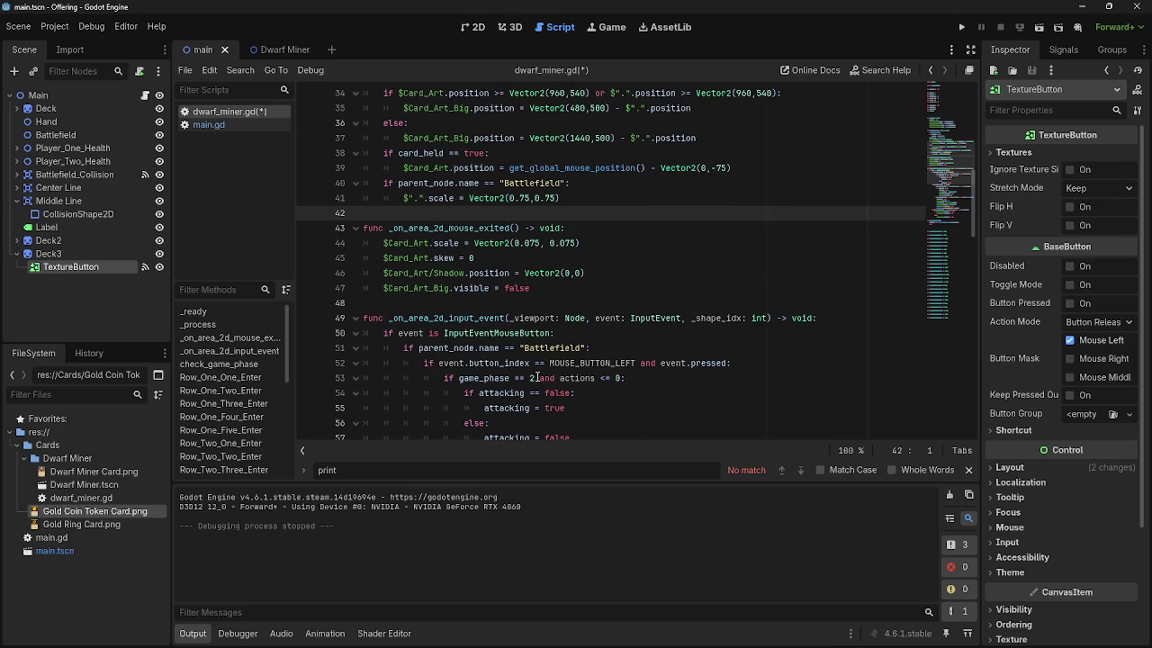
pyautogui.scroll(-3, 534, 378)
pyautogui.scroll(-9, 534, 378)
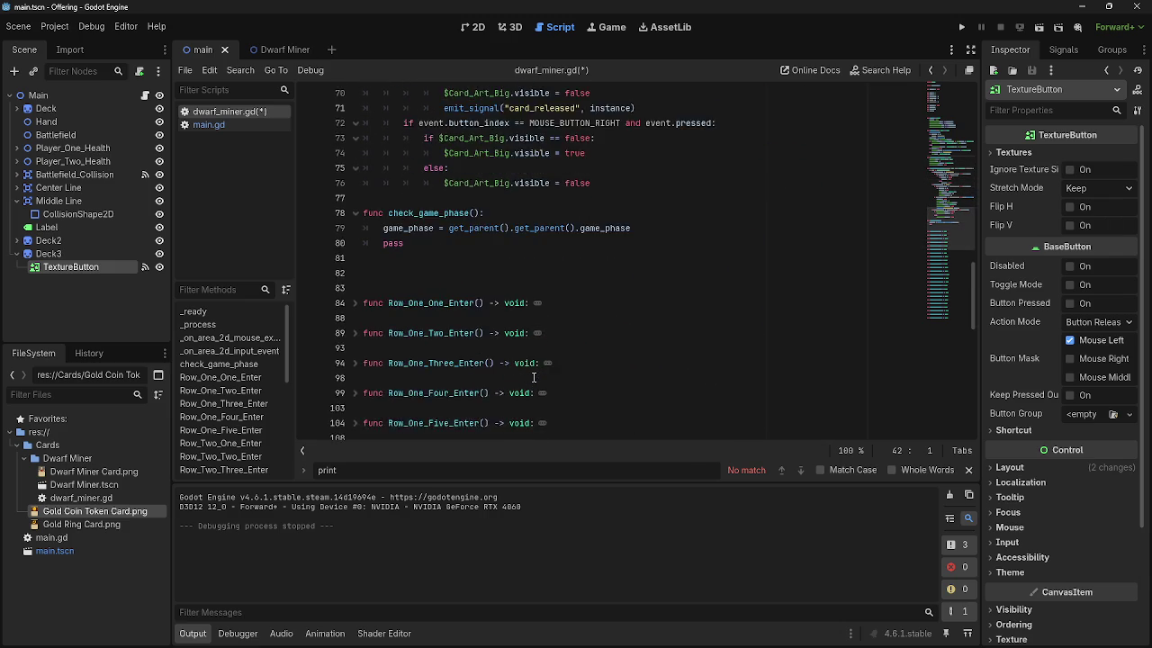
pyautogui.scroll(4, 532, 378)
pyautogui.scroll(6, 532, 378)
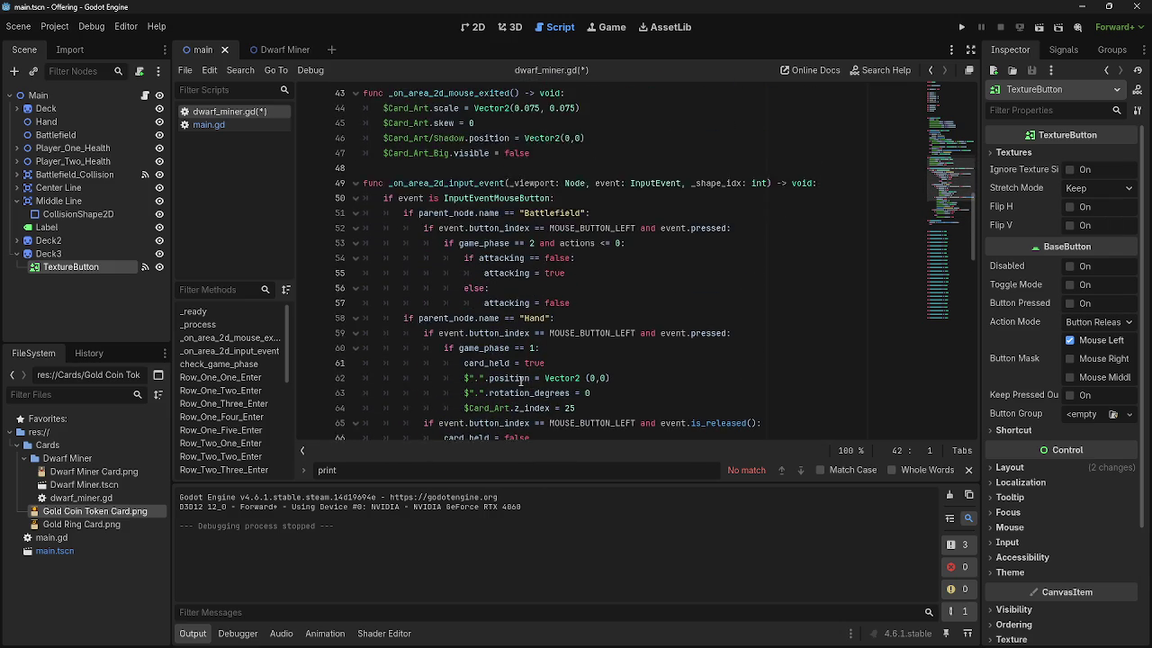
pyautogui.click(621, 333)
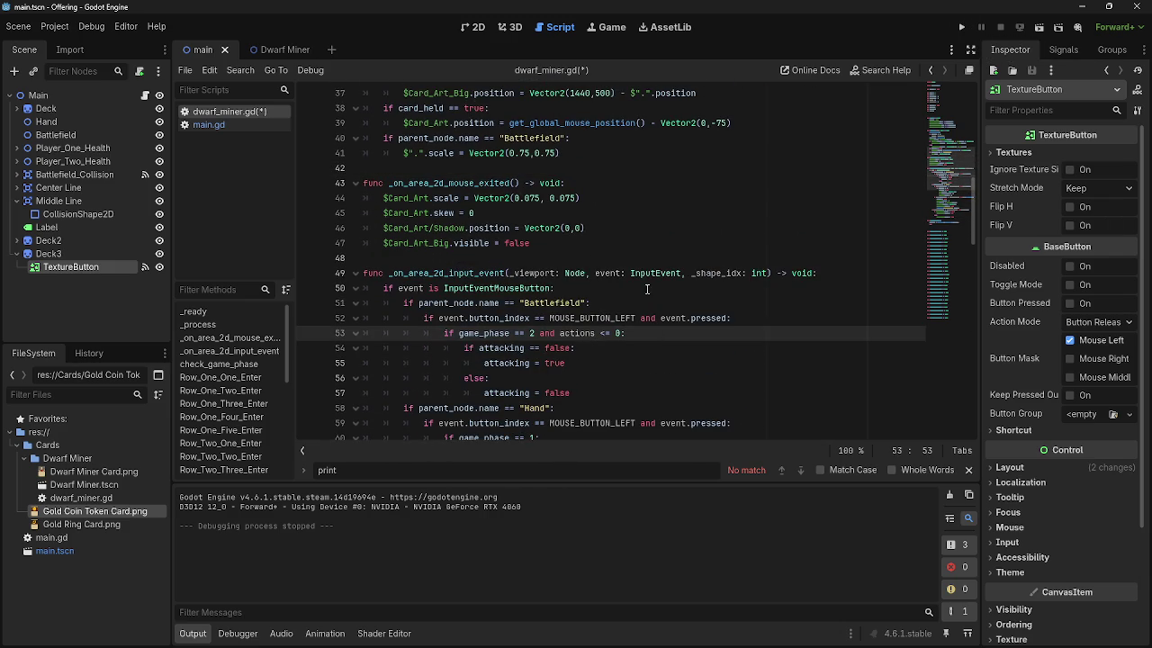
pyautogui.scroll(4, 577, 302)
pyautogui.scroll(1, 577, 303)
pyautogui.scroll(-1, 594, 320)
# - Add a print(actions) line at the end of _process
pyautogui.click(608, 334)
pyautogui.press('Return')
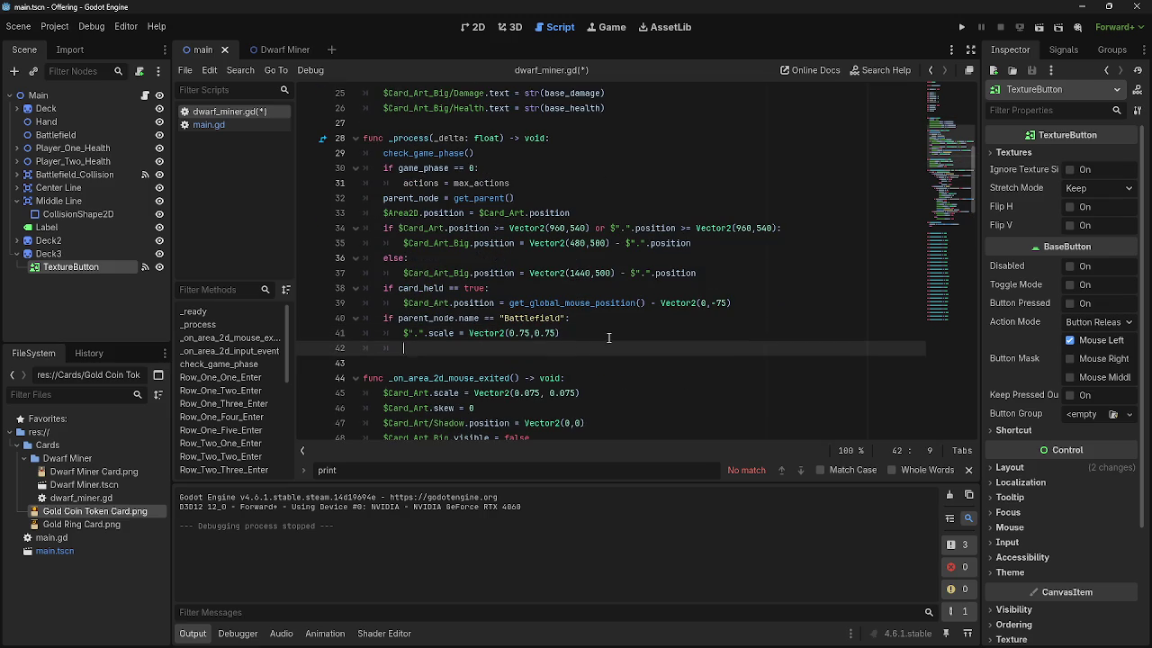
pyautogui.write('print')
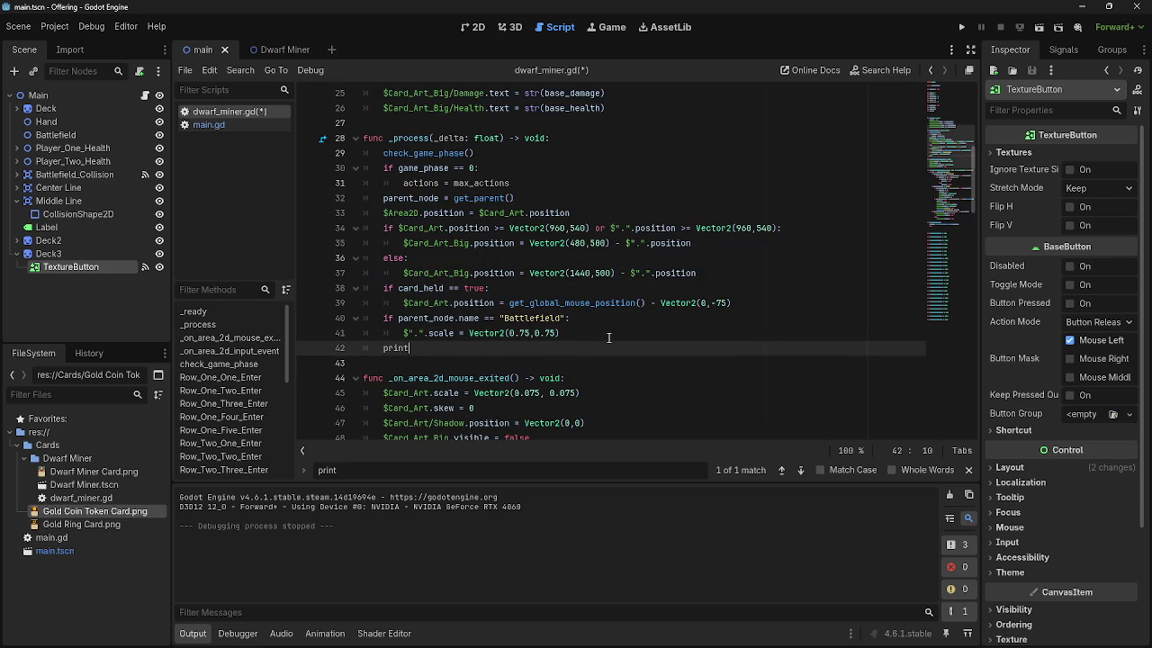
pyautogui.write('(actions')
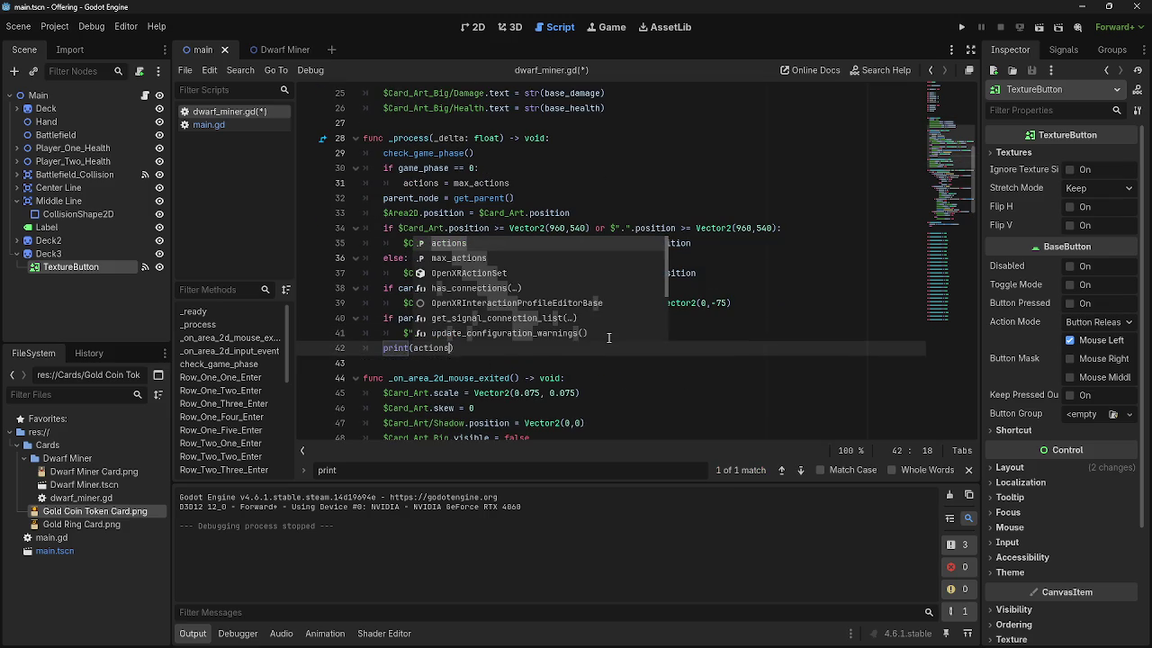
pyautogui.press('Escape')
# - Run the project, then change line 30's reset check to game_phase == 1
pyautogui.click(963, 27)
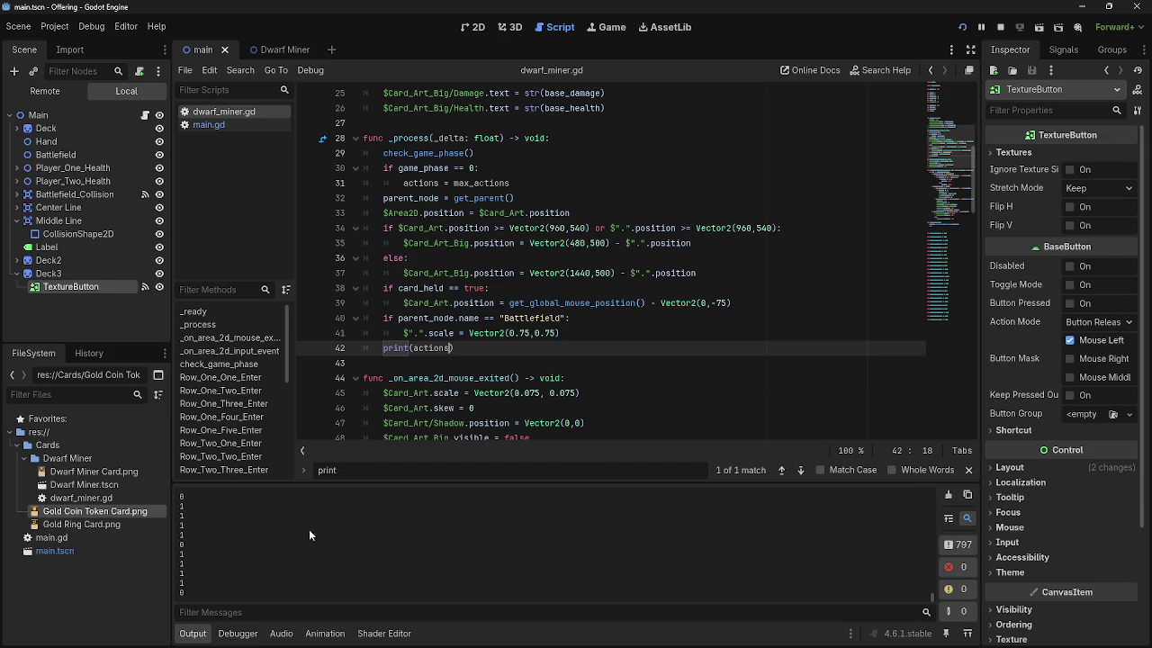
pyautogui.scroll(6, 558, 397)
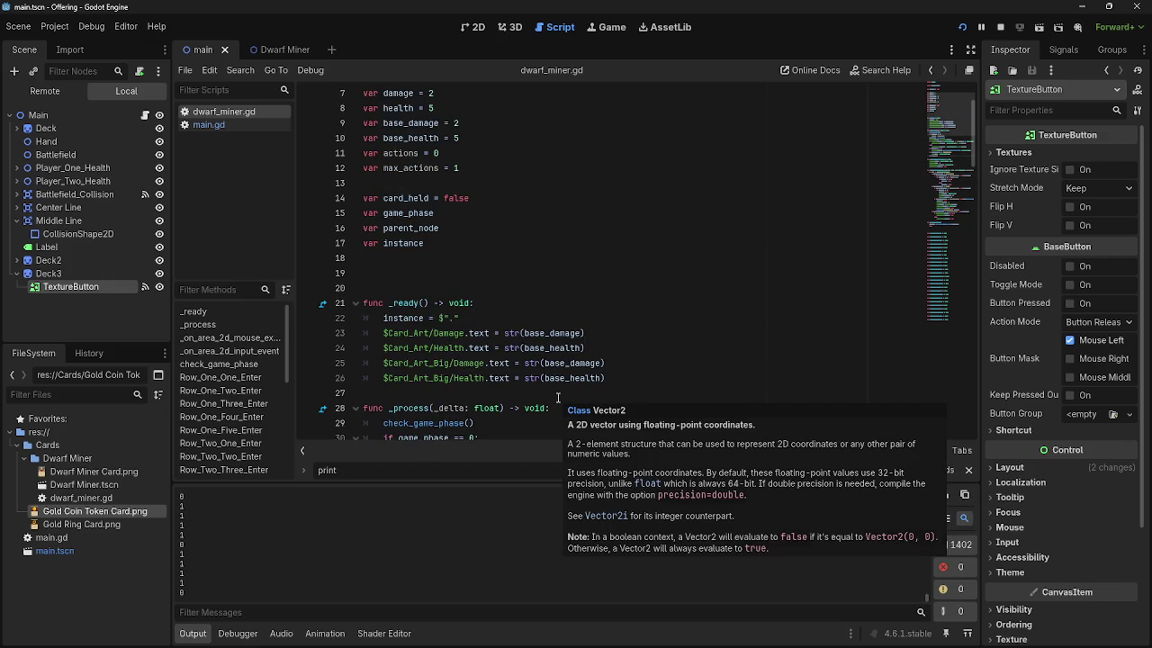
pyautogui.scroll(-13, 558, 397)
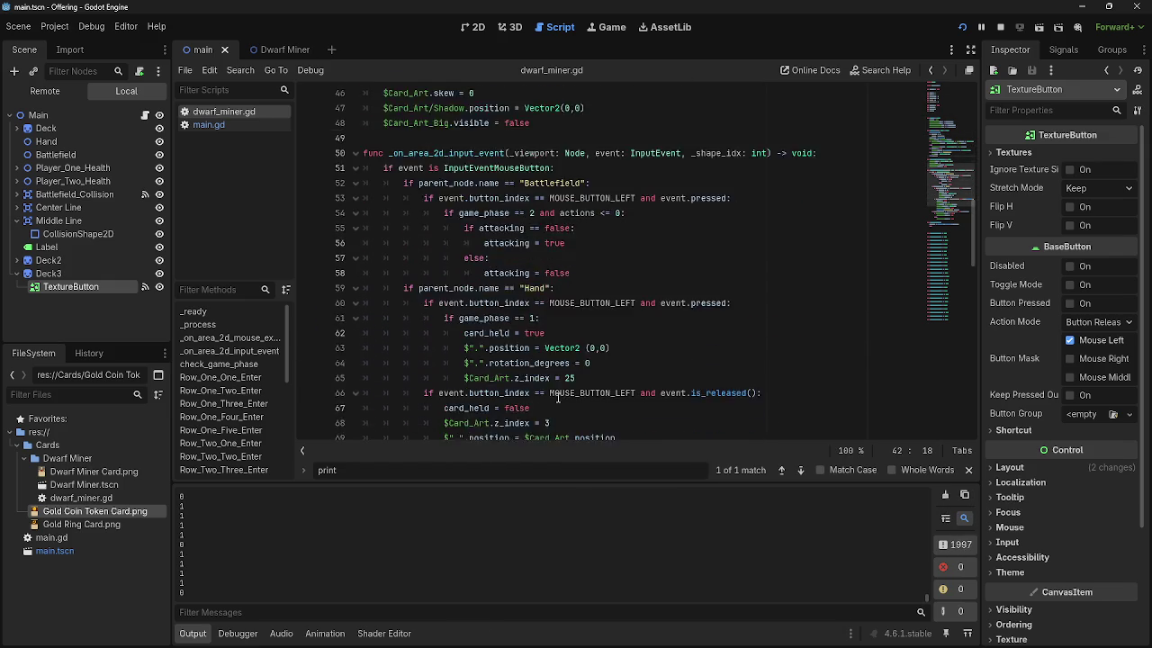
pyautogui.scroll(13, 558, 397)
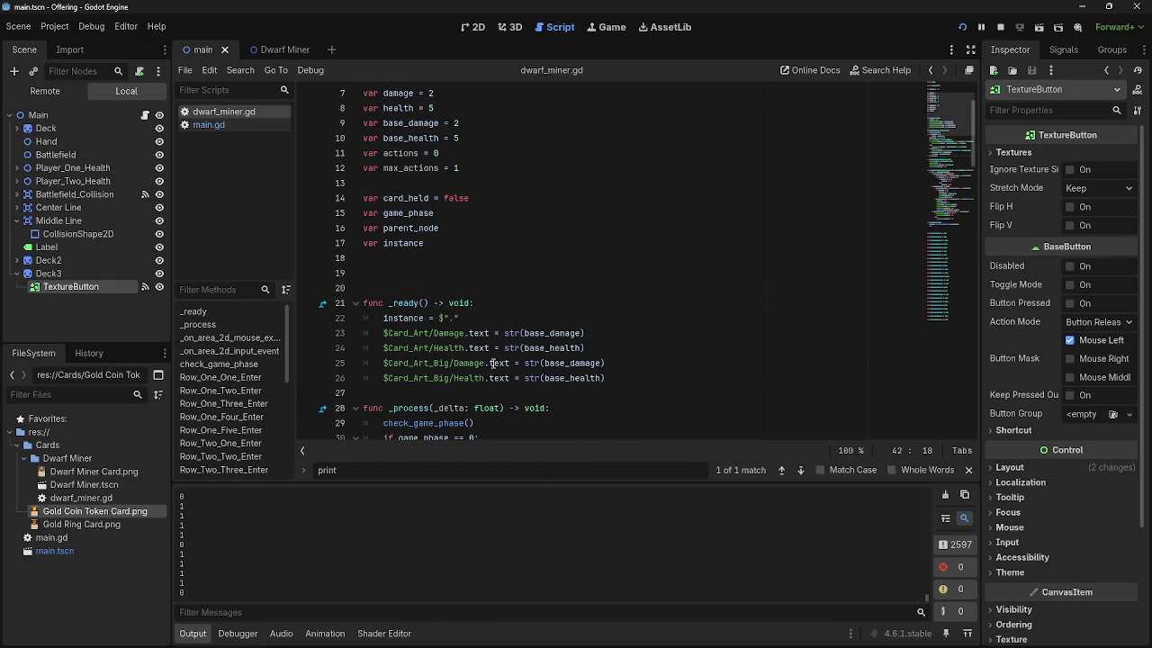
pyautogui.scroll(1, 493, 363)
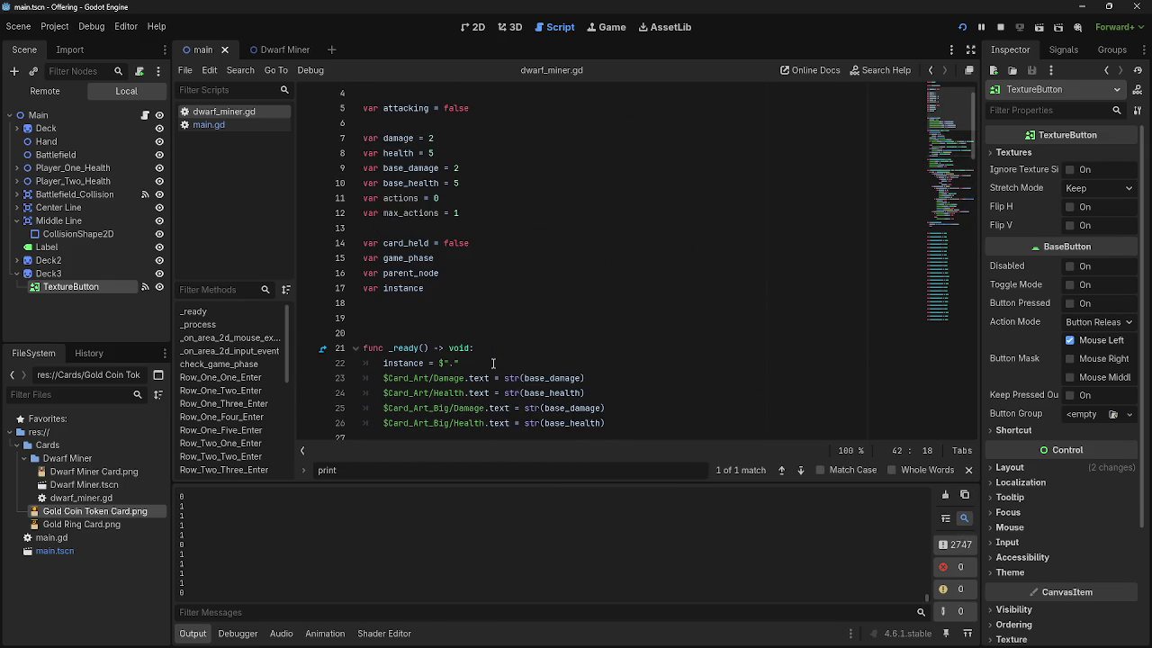
pyautogui.scroll(-5, 459, 251)
pyautogui.click(474, 257)
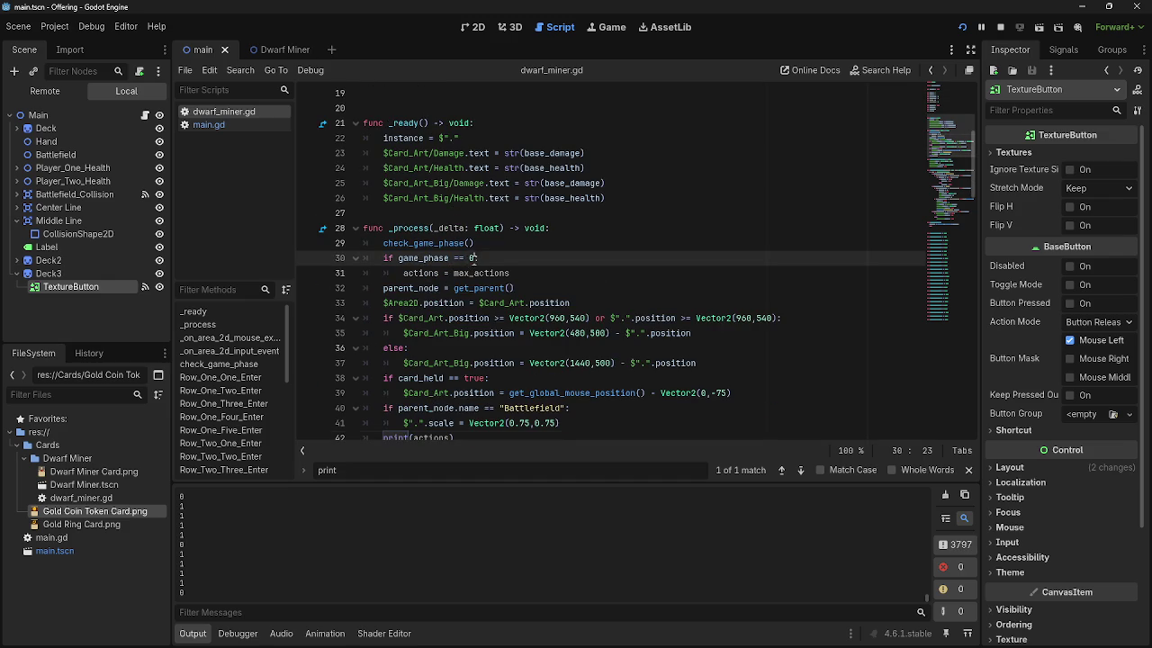
pyautogui.write('1')
pyautogui.click(468, 258)
pyautogui.click(489, 258)
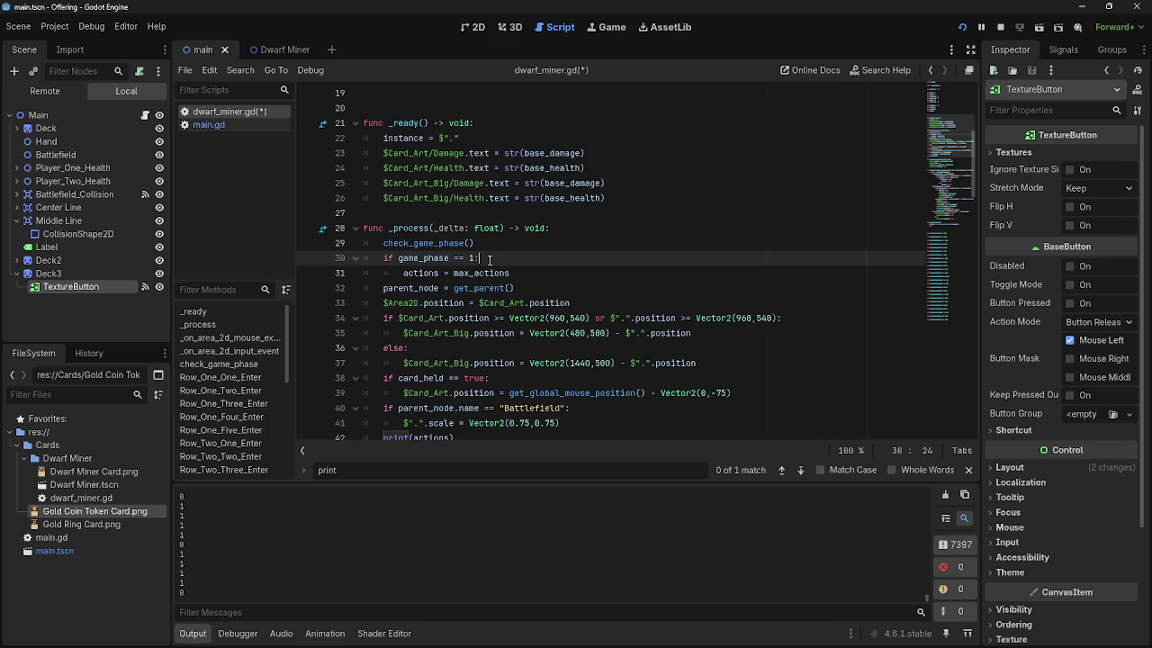
pyautogui.click(469, 259)
pyautogui.click(238, 126)
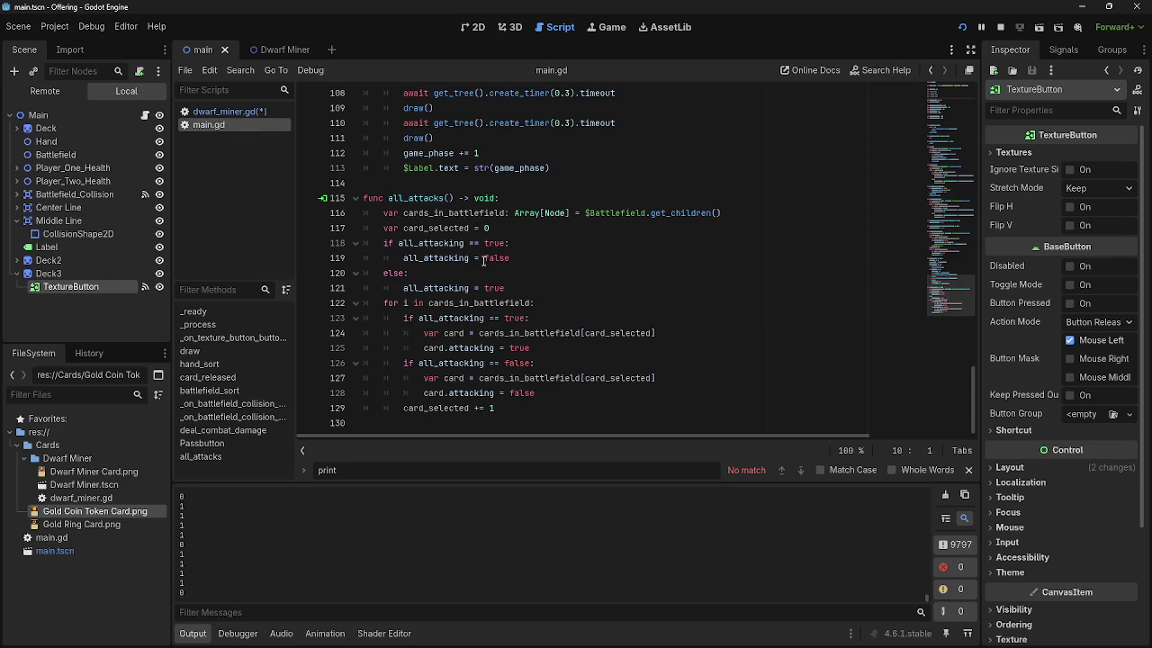
pyautogui.scroll(6, 464, 317)
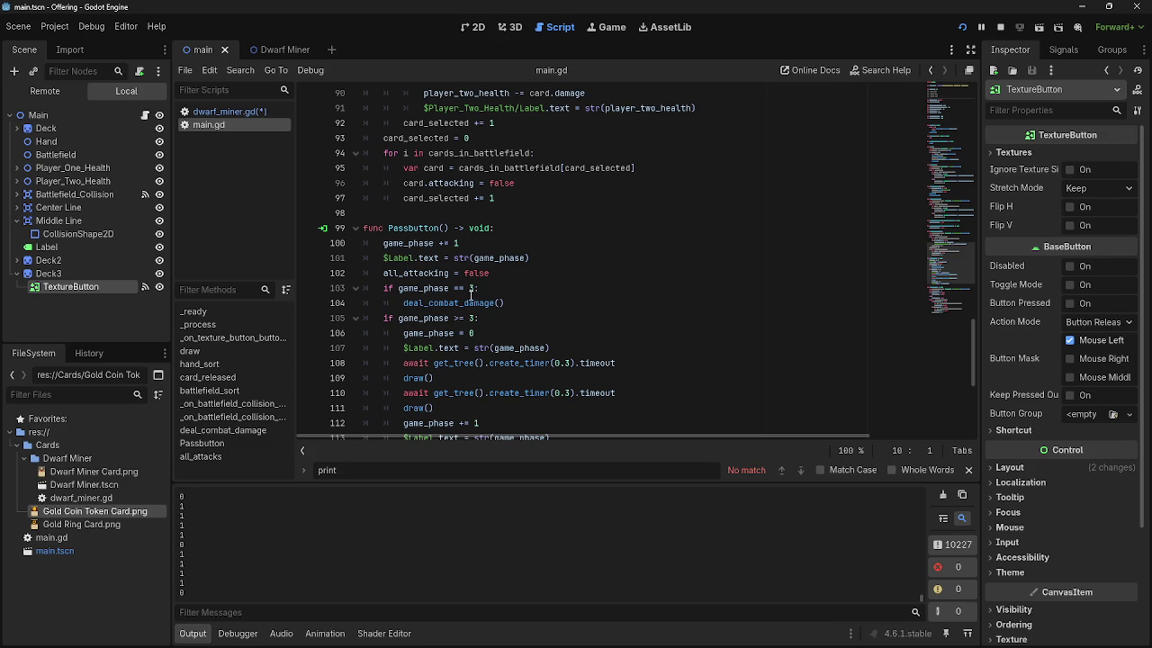
pyautogui.click(475, 288)
pyautogui.press('BackSpace')
pyautogui.write('4')
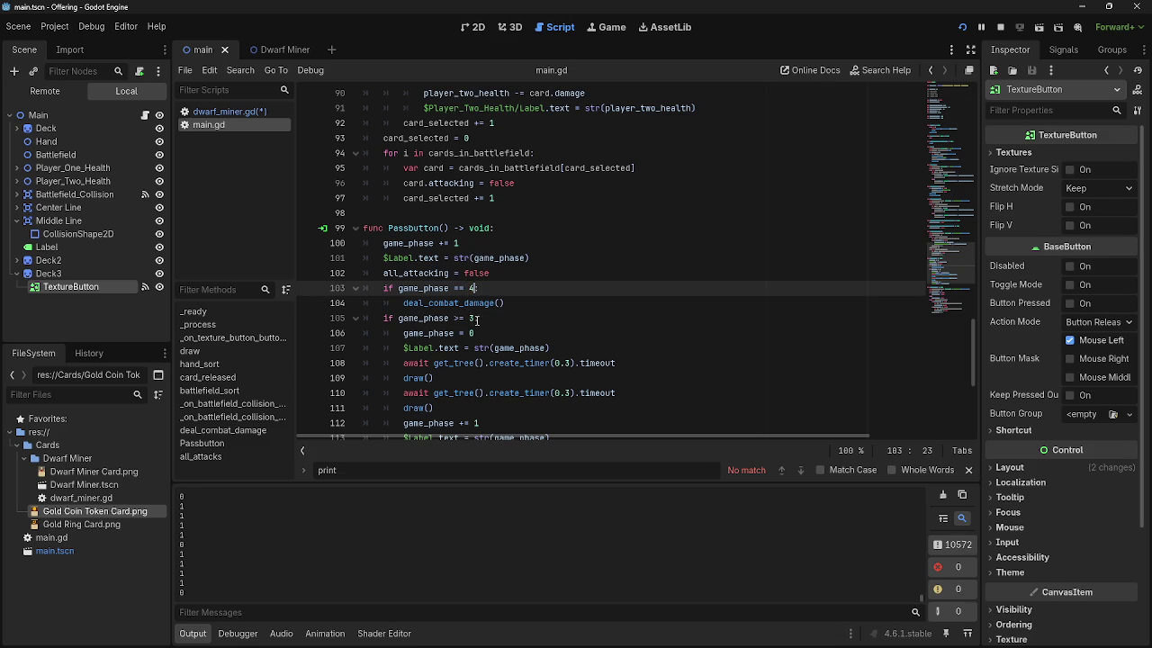
pyautogui.click(473, 318)
pyautogui.press('BackSpace')
pyautogui.write('4')
pyautogui.scroll(-1, 552, 357)
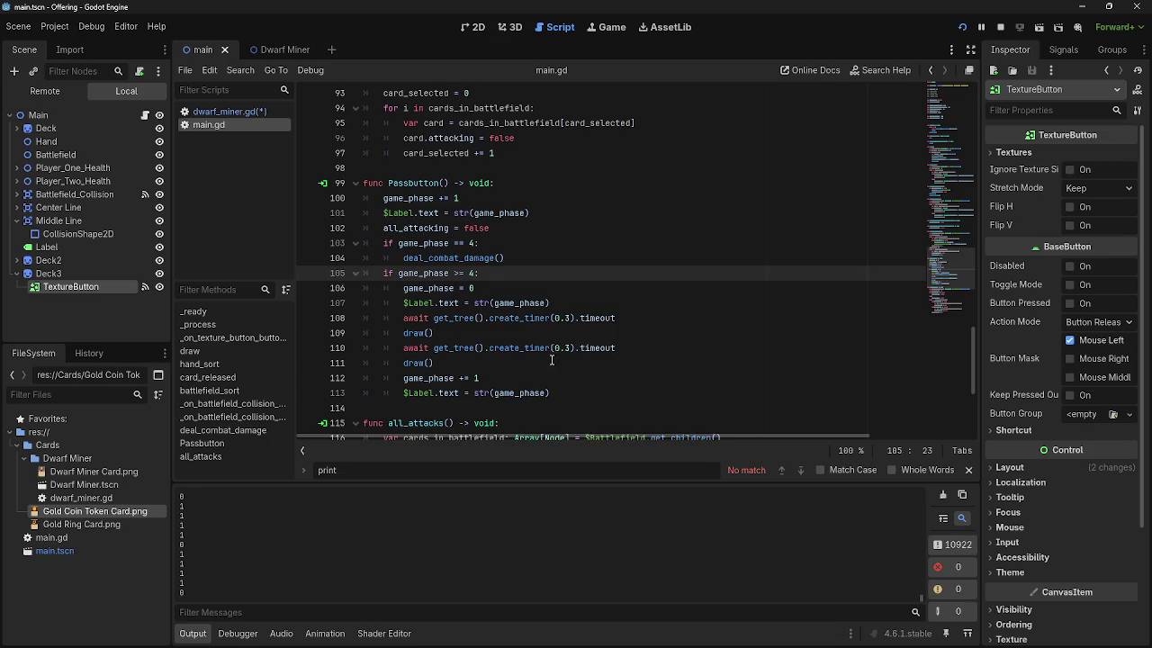
pyautogui.moveTo(520, 369)
pyautogui.scroll(5, 516, 284)
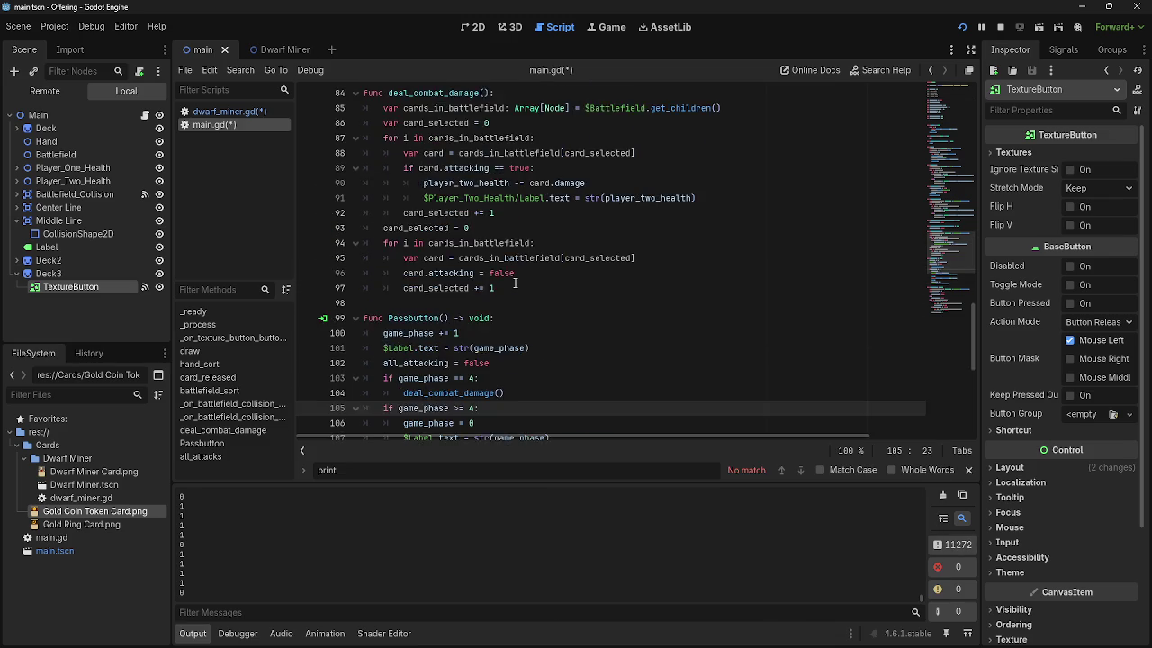
pyautogui.scroll(13, 516, 284)
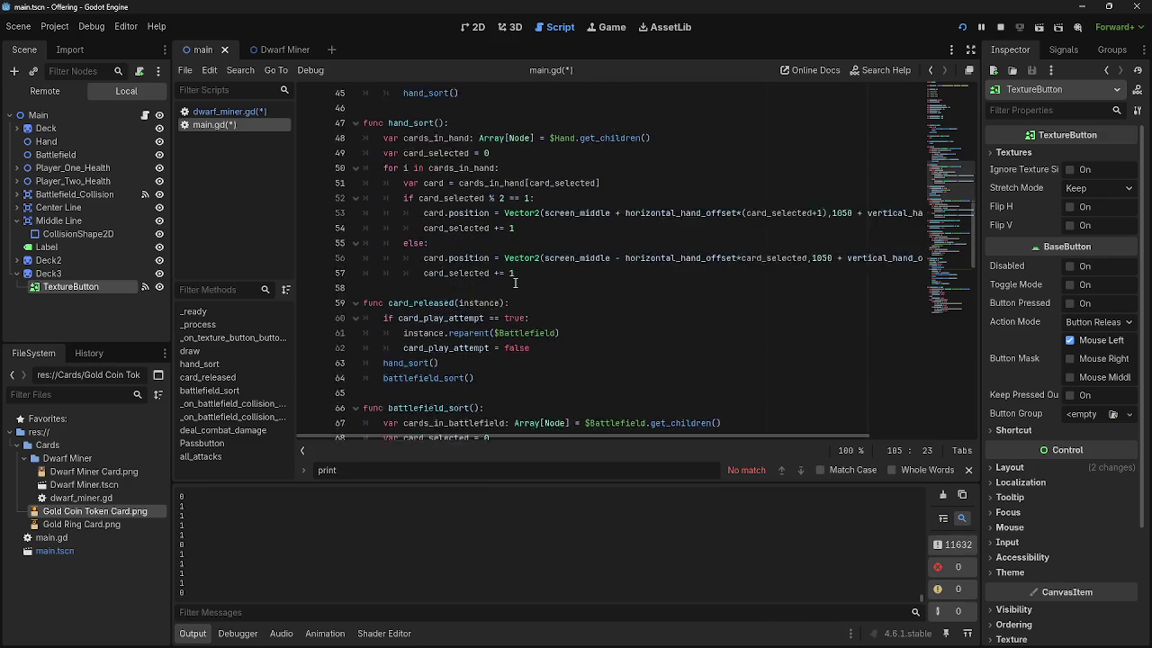
pyautogui.scroll(8, 516, 284)
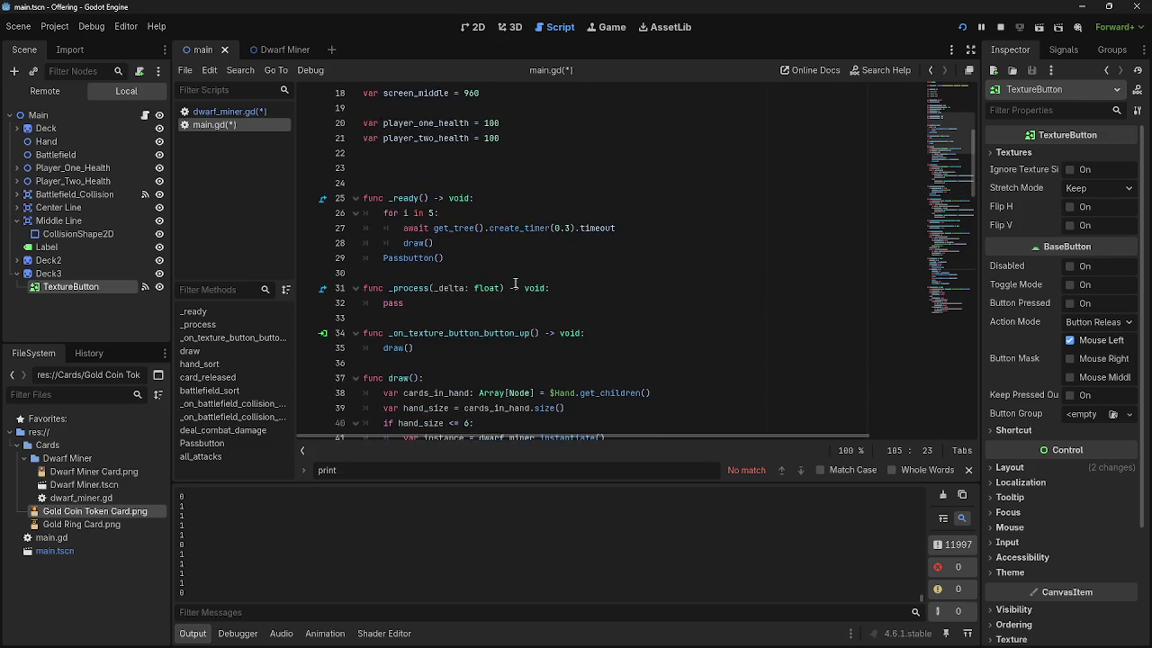
pyautogui.scroll(-20, 516, 285)
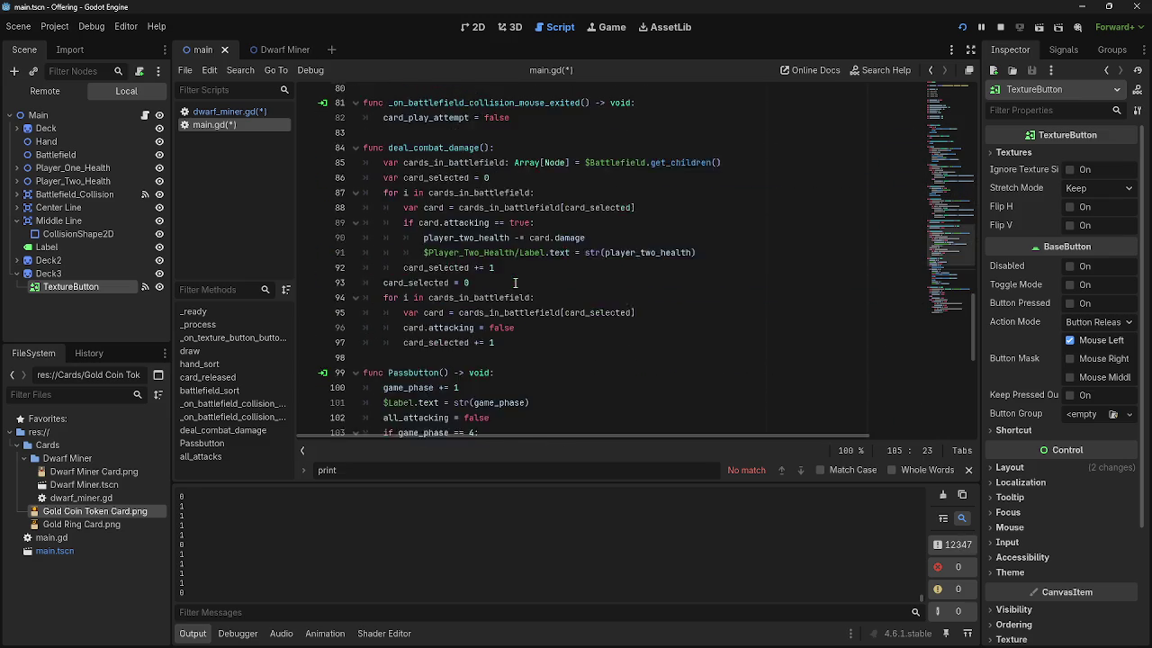
pyautogui.scroll(-1, 473, 285)
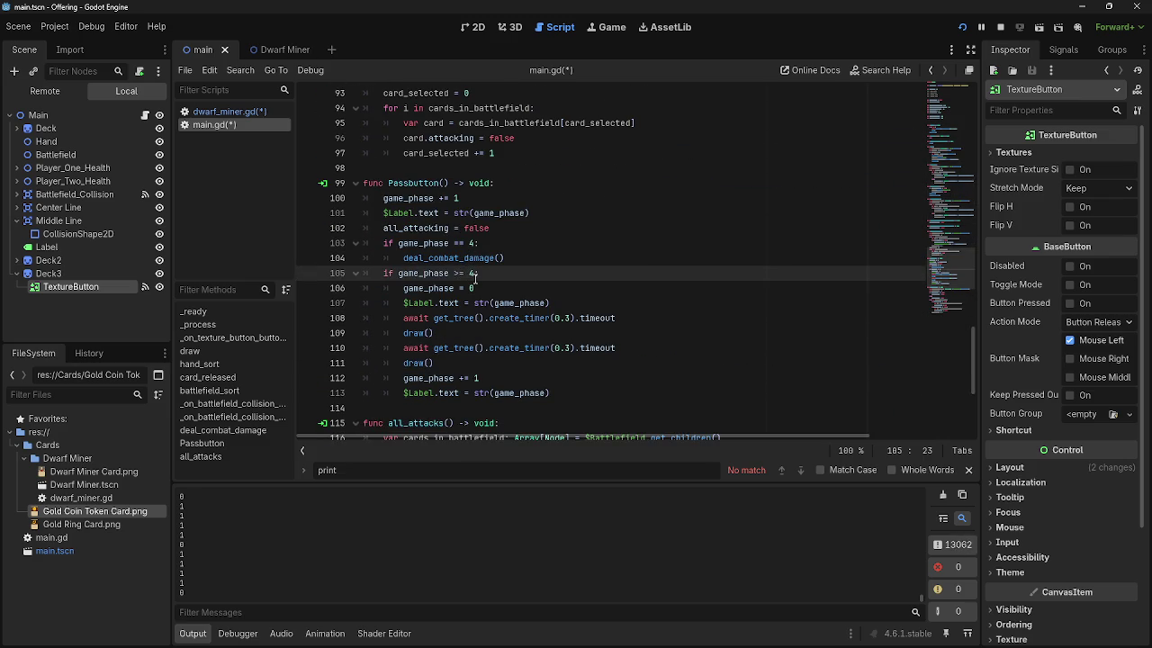
pyautogui.doubleClick(432, 183)
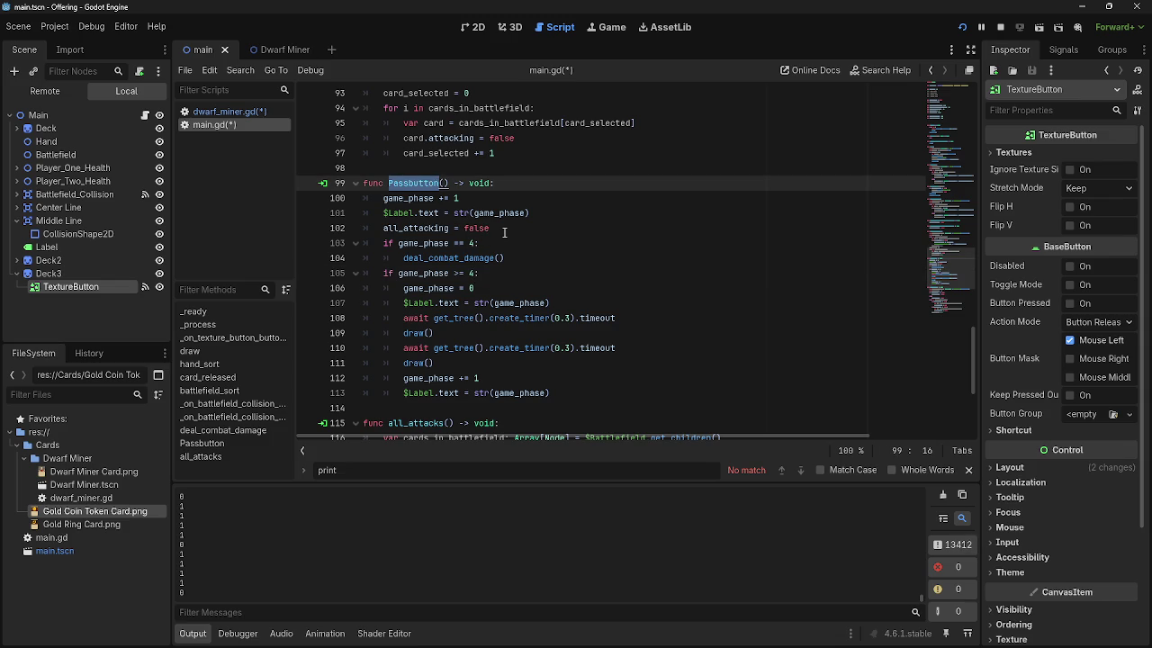
pyautogui.doubleClick(423, 243)
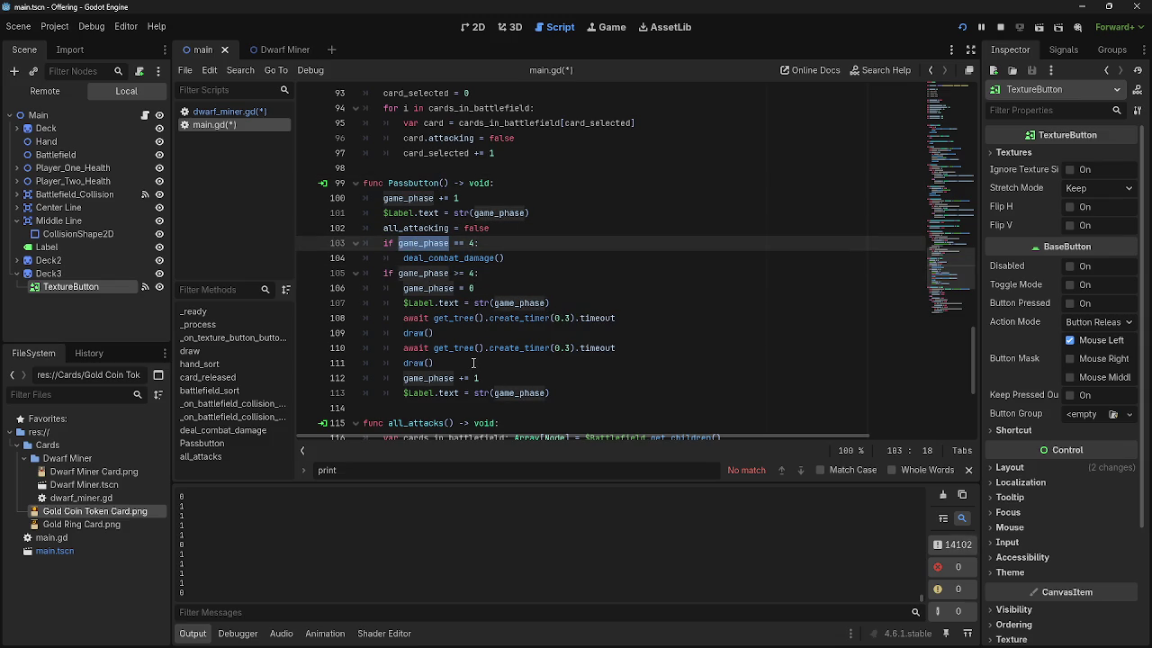
pyautogui.click(477, 288)
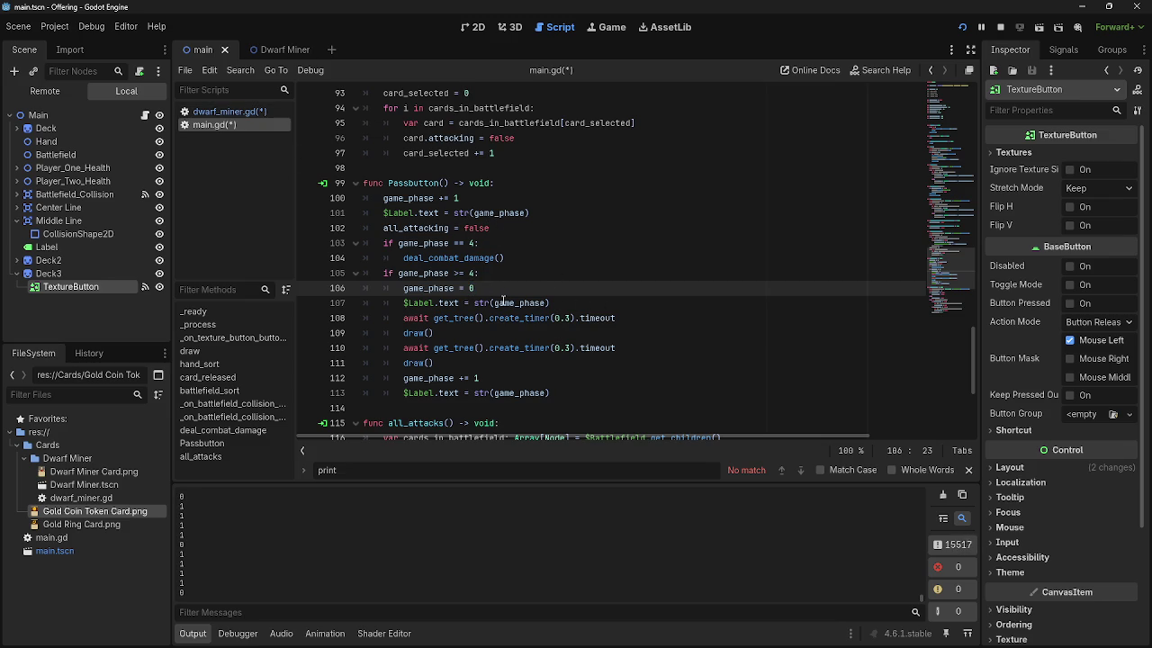
pyautogui.scroll(1, 503, 302)
pyautogui.scroll(1, 474, 328)
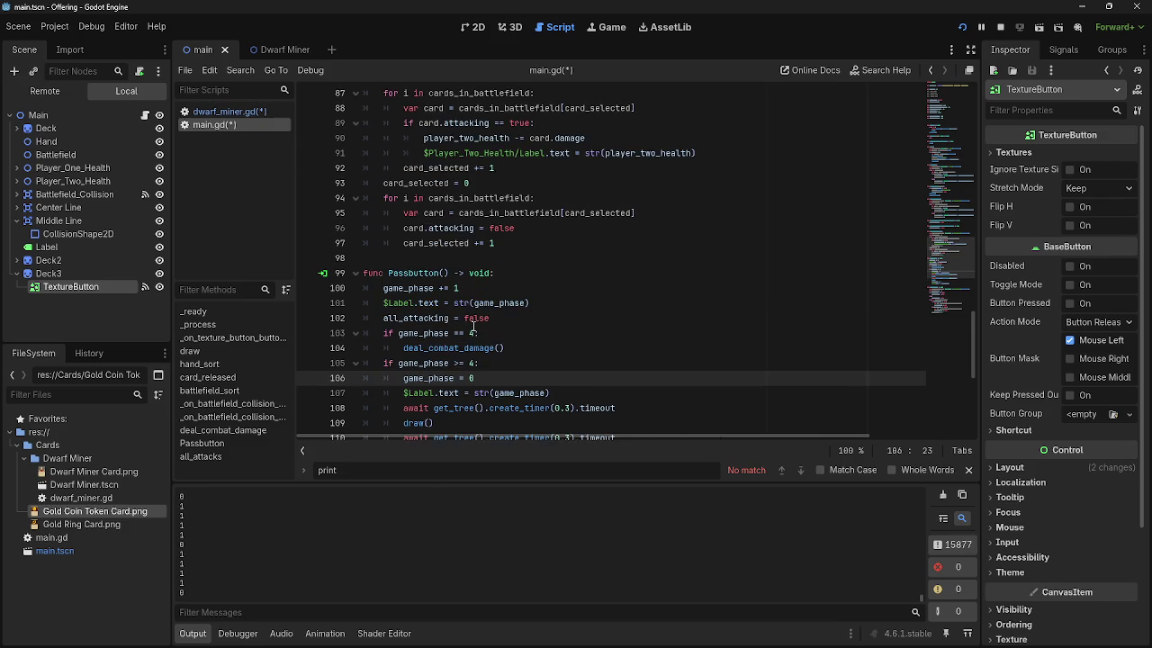
pyautogui.scroll(-1, 473, 328)
pyautogui.scroll(1, 474, 327)
pyautogui.click(413, 274)
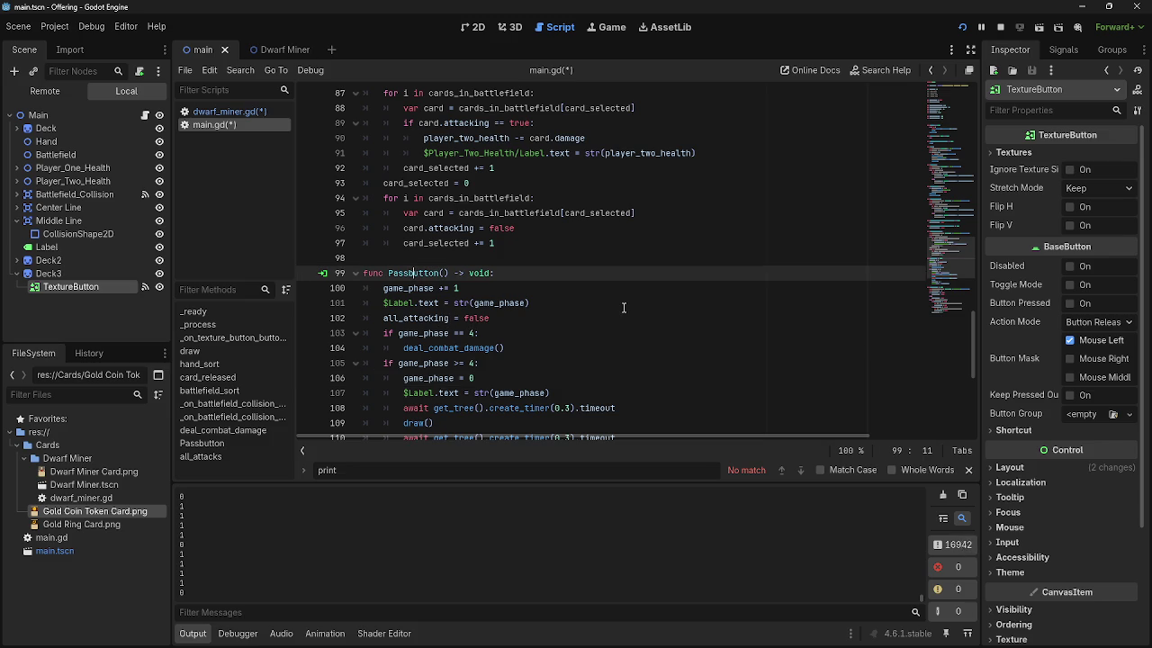
pyautogui.scroll(1, 543, 306)
pyautogui.doubleClick(413, 318)
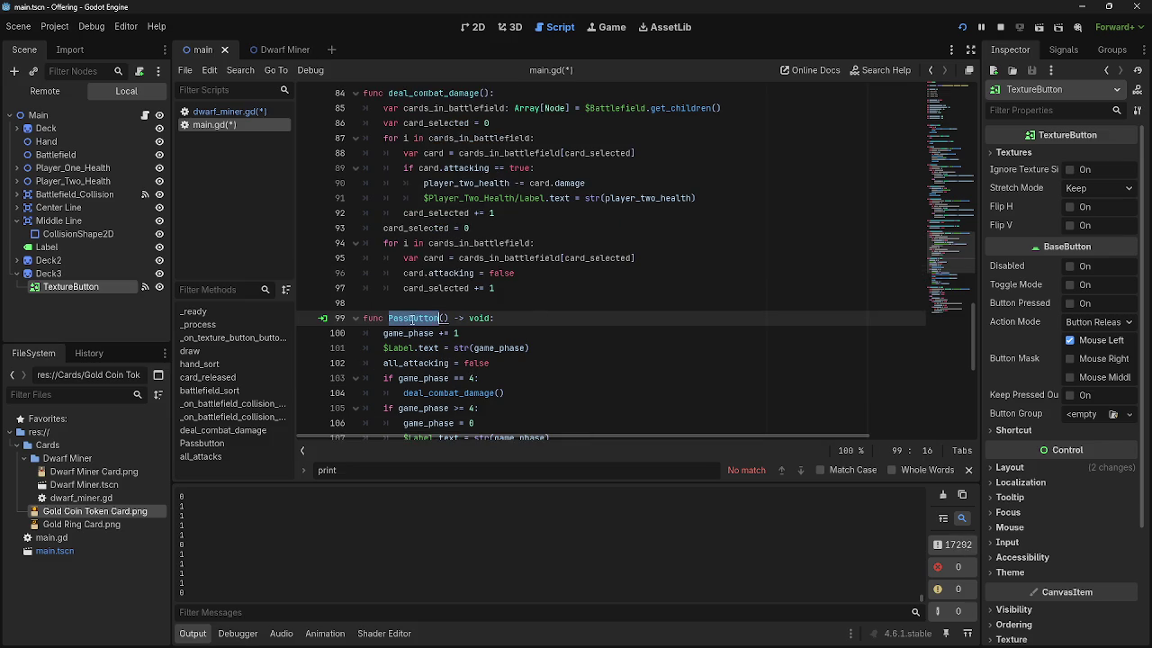
pyautogui.doubleClick(409, 333)
pyautogui.scroll(9, 542, 355)
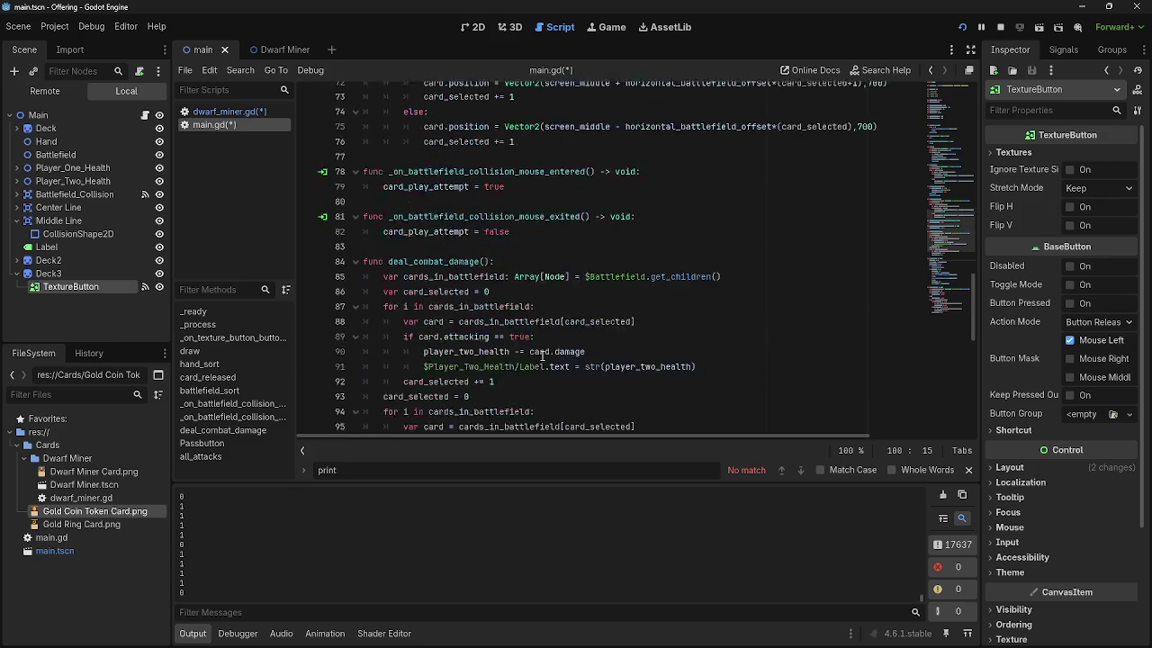
pyautogui.scroll(9, 542, 357)
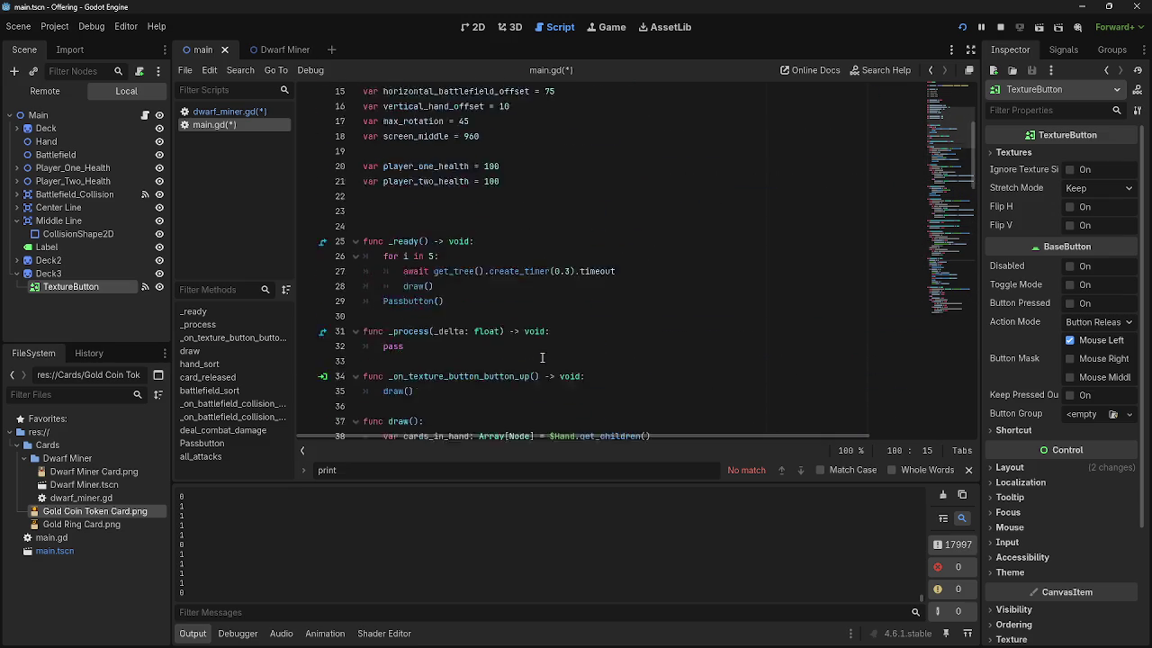
pyautogui.scroll(-20, 542, 367)
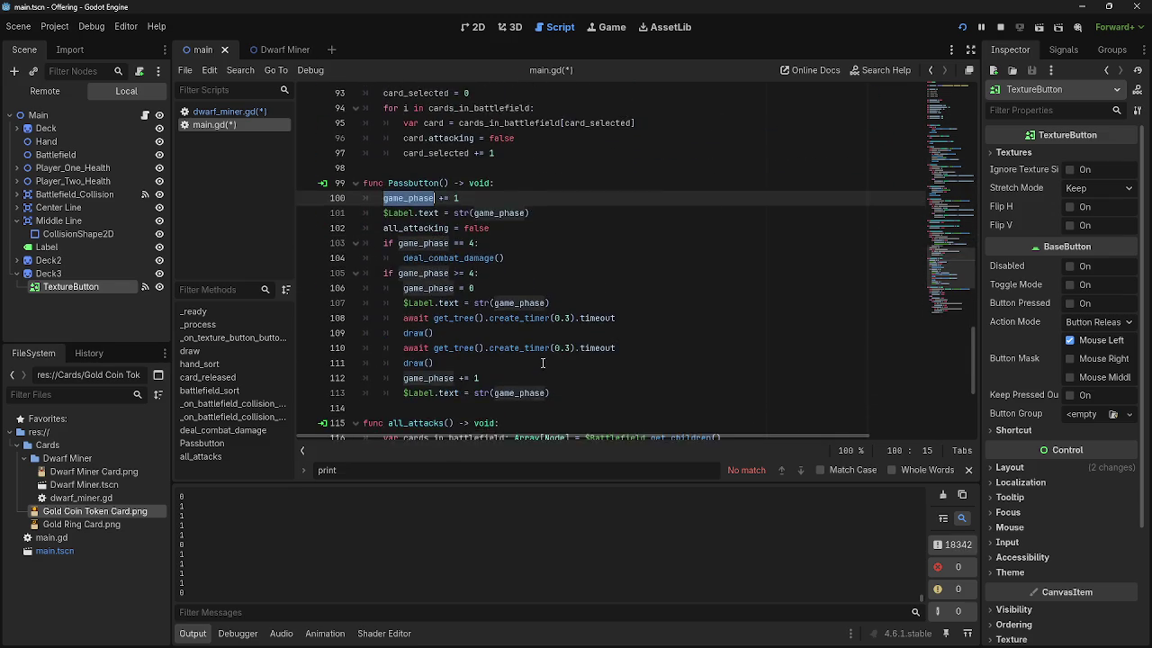
pyautogui.scroll(20, 542, 363)
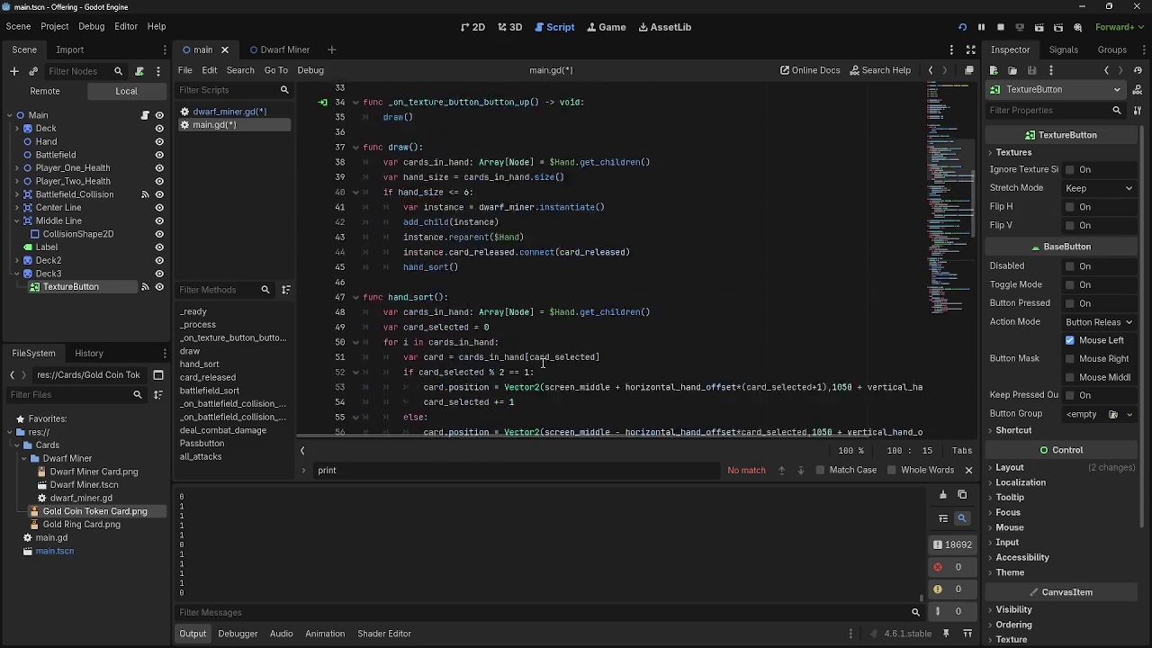
# - Insert a '# 1 = draw phase' comment and renumber main, combat and damage phases to 2, 3, 4
pyautogui.click(471, 169)
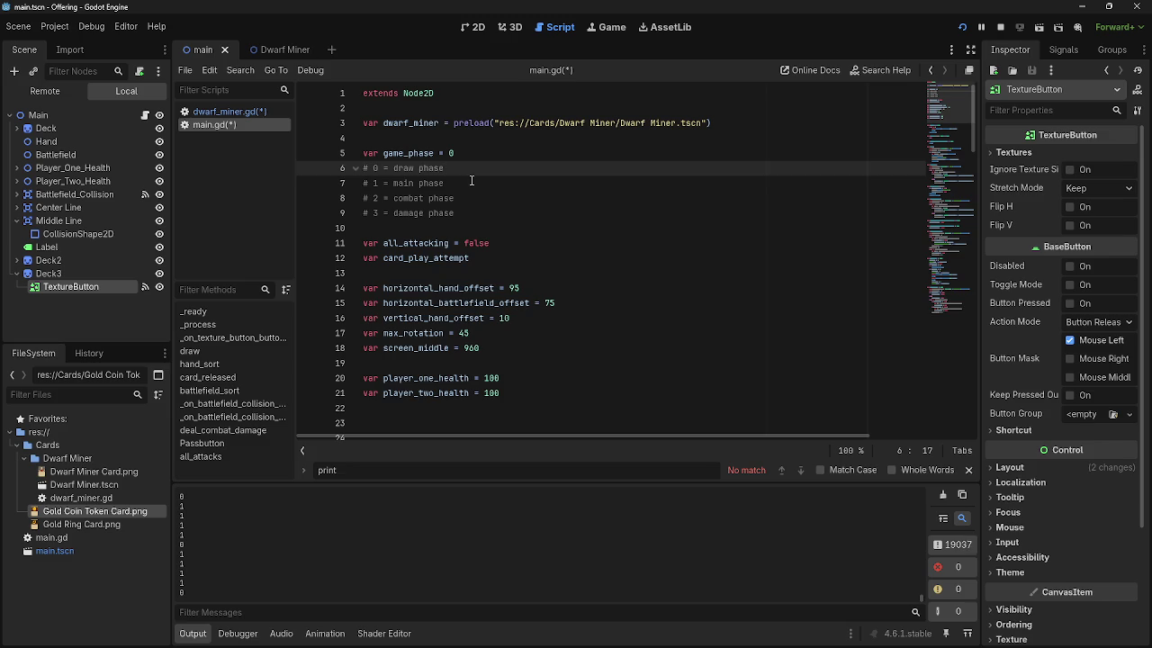
pyautogui.press('Return')
pyautogui.doubleClick(376, 198)
pyautogui.write('2')
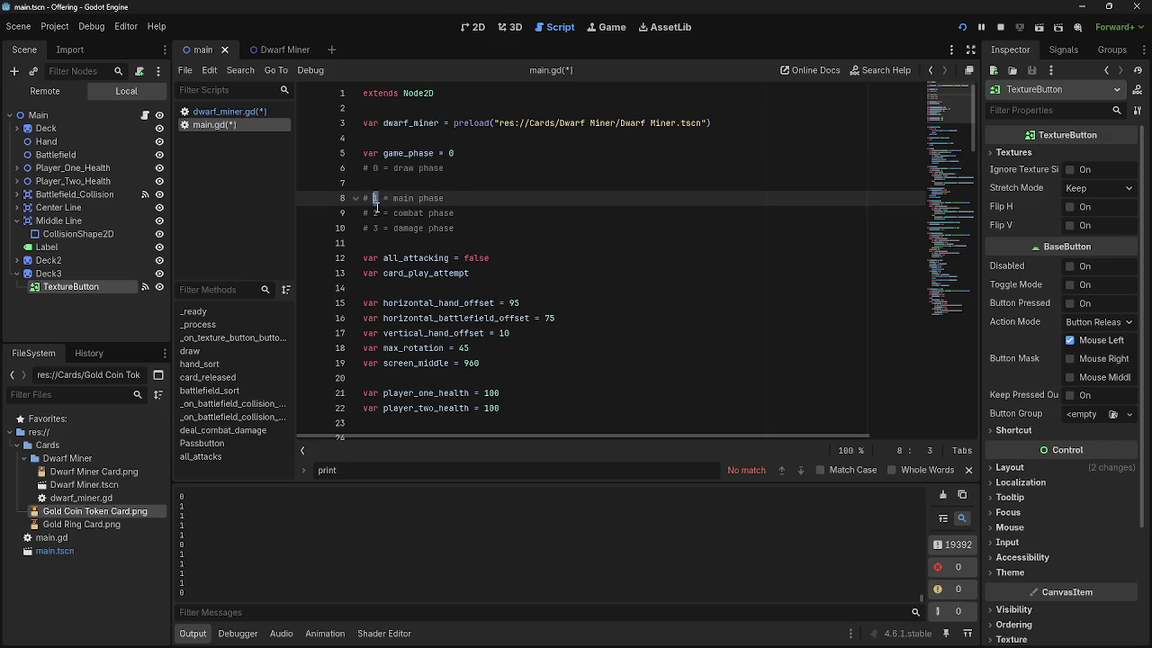
pyautogui.doubleClick(376, 213)
pyautogui.write('3')
pyautogui.click(378, 227)
pyautogui.write('4')
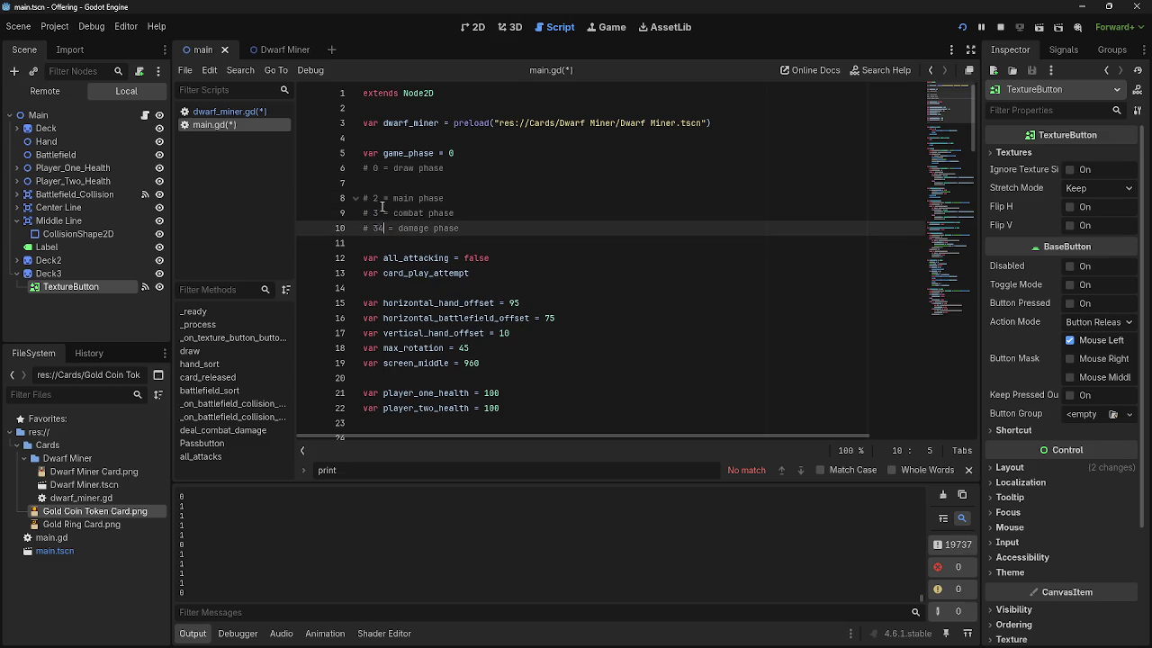
pyautogui.press('BackSpace')
pyautogui.click(430, 183)
pyautogui.write('# 1')
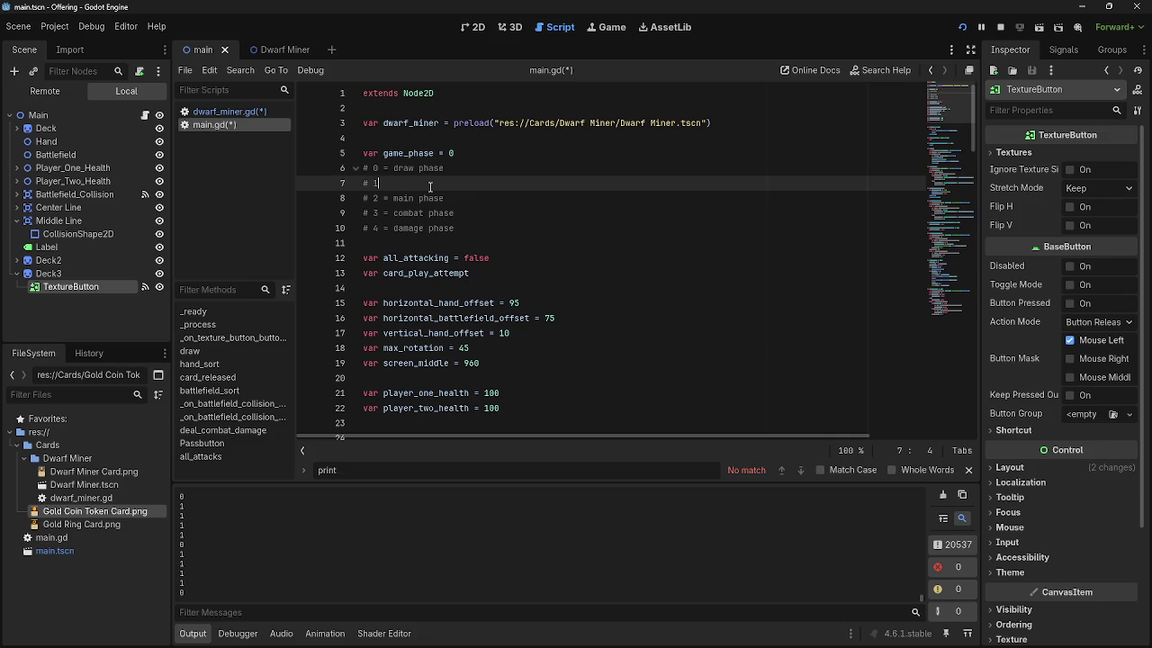
pyautogui.write('=')
pyautogui.write(' draw p')
pyautogui.write('hase')
pyautogui.moveTo(414, 168); pyautogui.dragTo(394, 168)
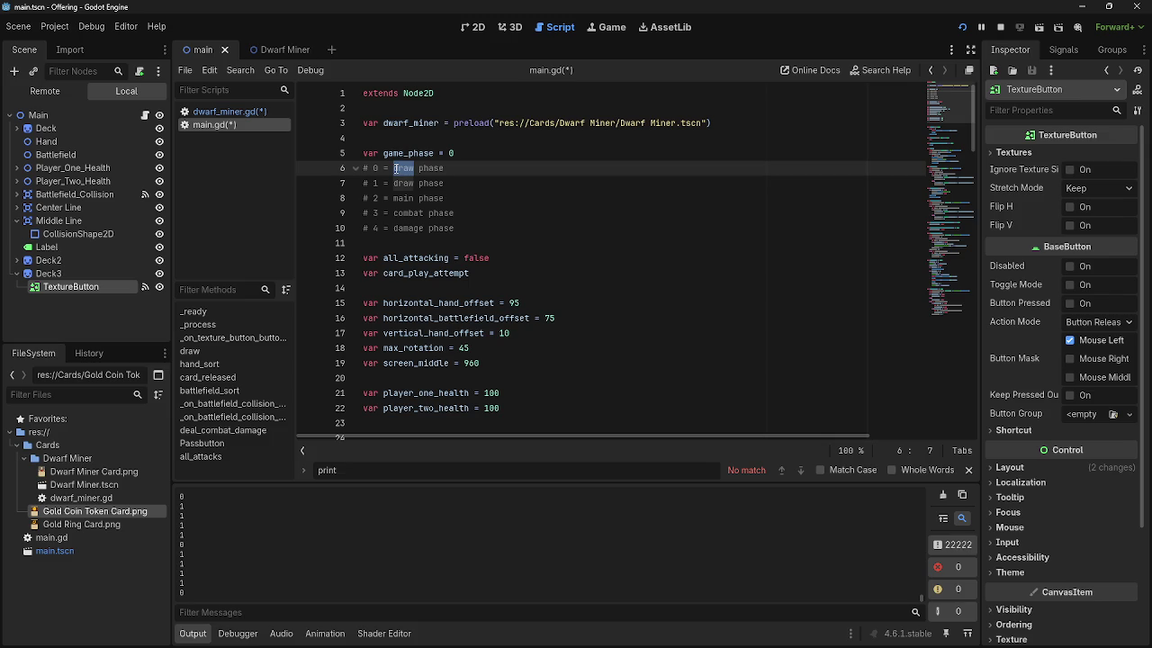
# - Rename phase 0 to 'refresh phase' in main.gd's phase comments
pyautogui.write('refresh')
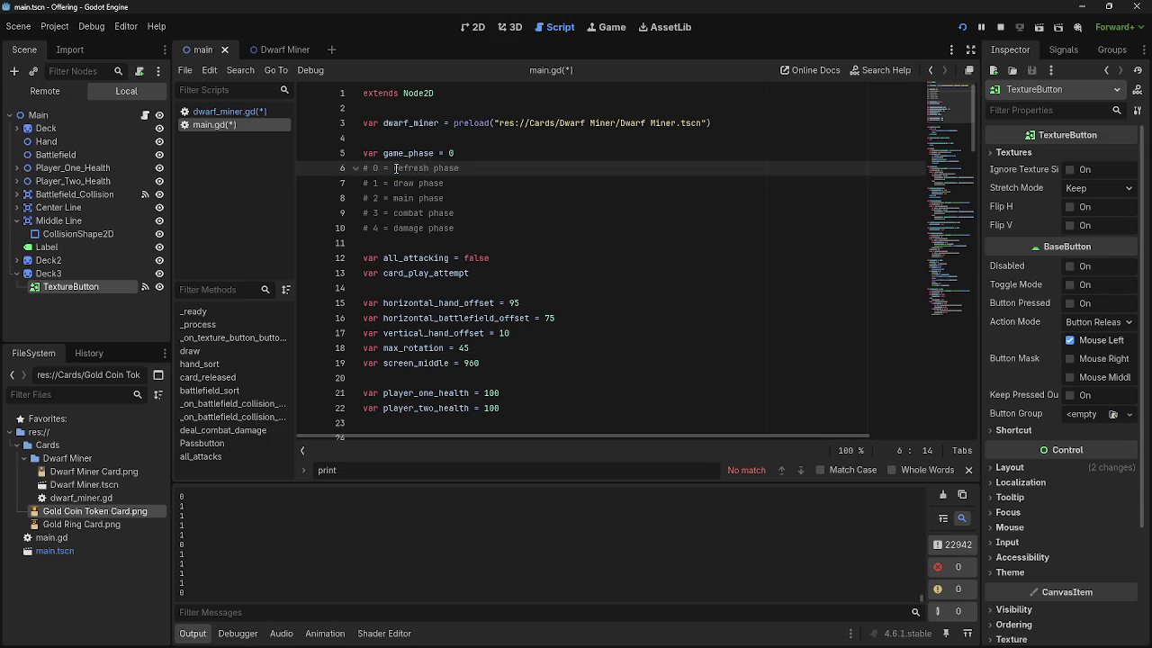
pyautogui.click(519, 171)
pyautogui.scroll(-15, 507, 203)
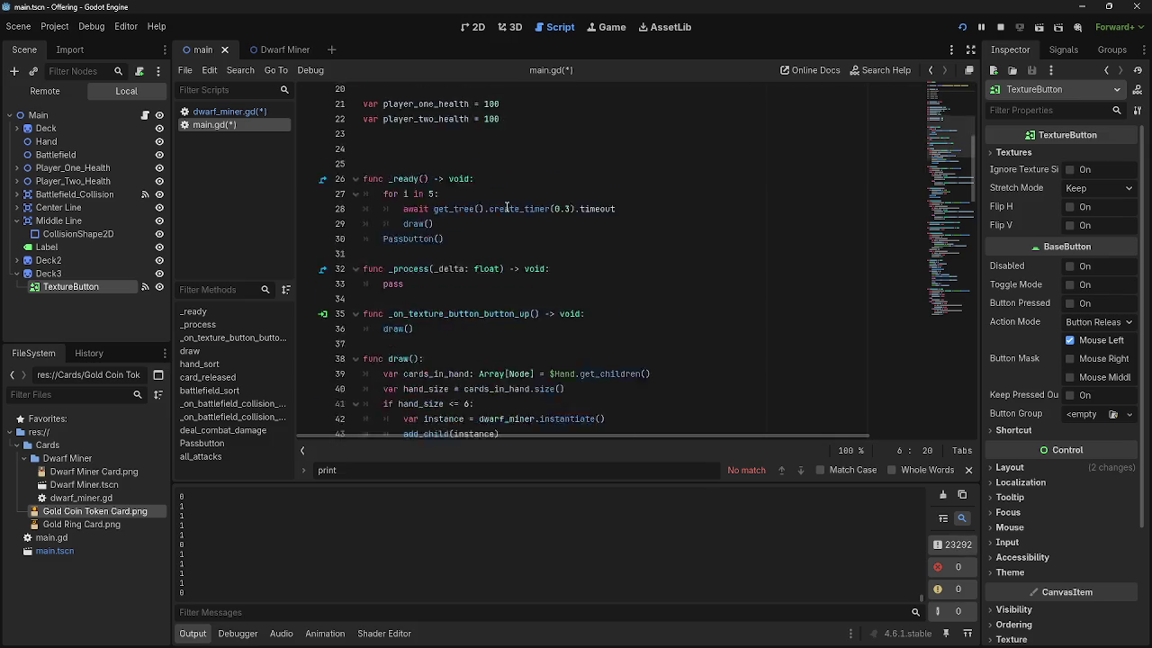
pyautogui.scroll(-10, 506, 203)
# - In dwarf_miner.gd, change the attack toggle check to game_phase == 3
pyautogui.click(229, 111)
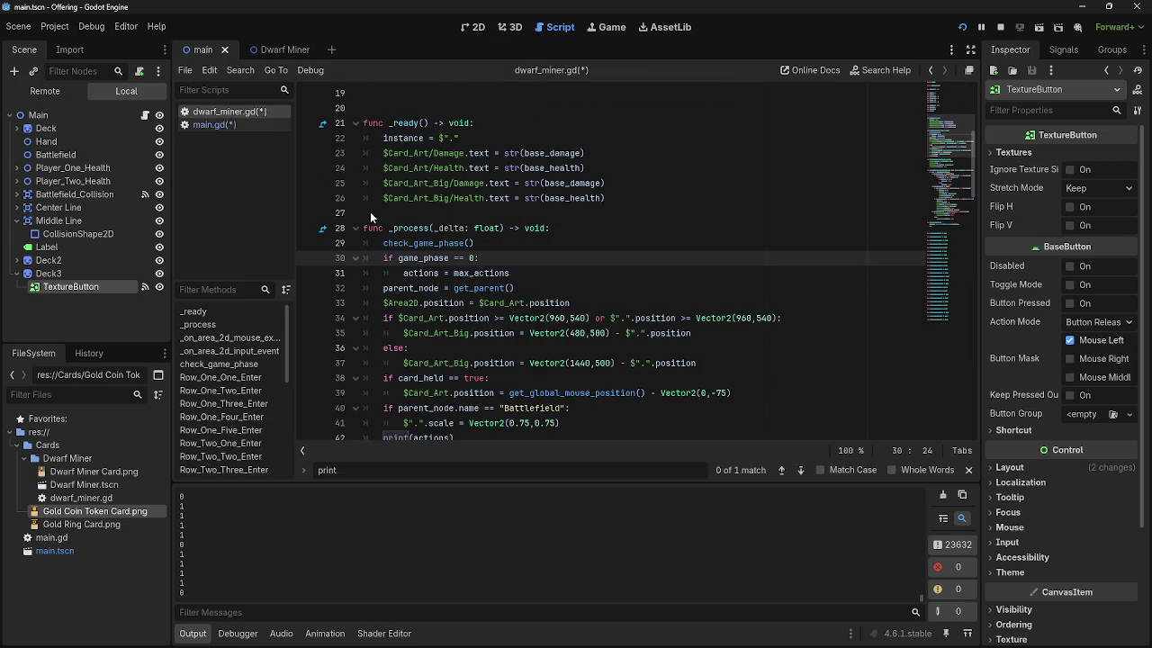
pyautogui.scroll(-7, 526, 313)
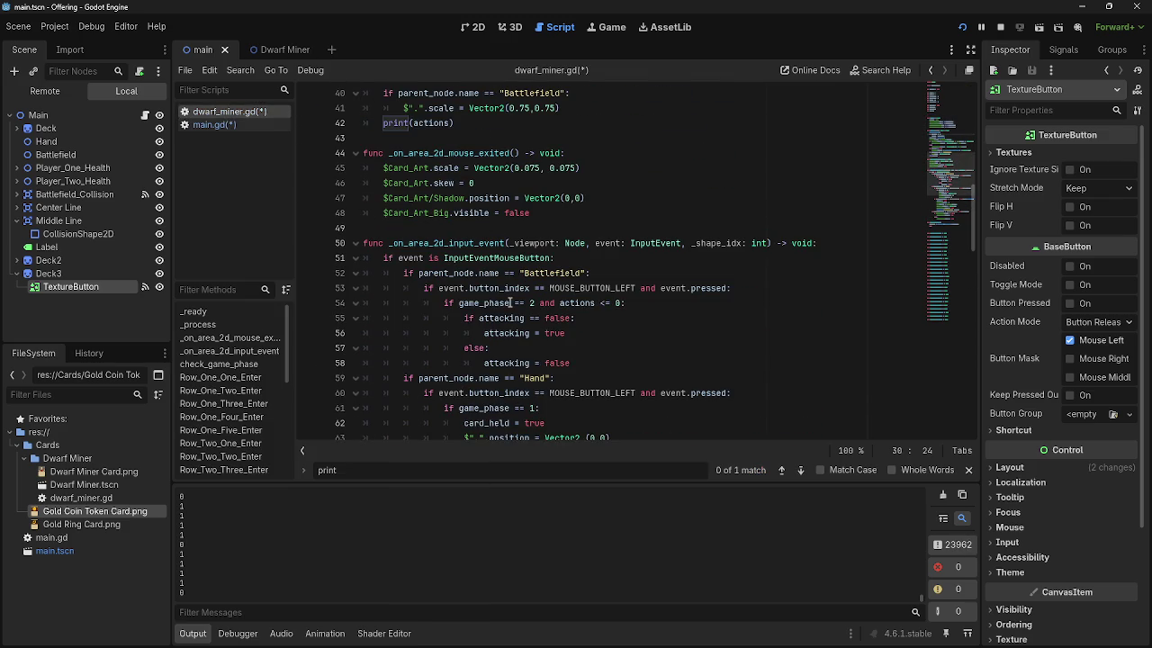
pyautogui.doubleClick(531, 303)
pyautogui.write('3')
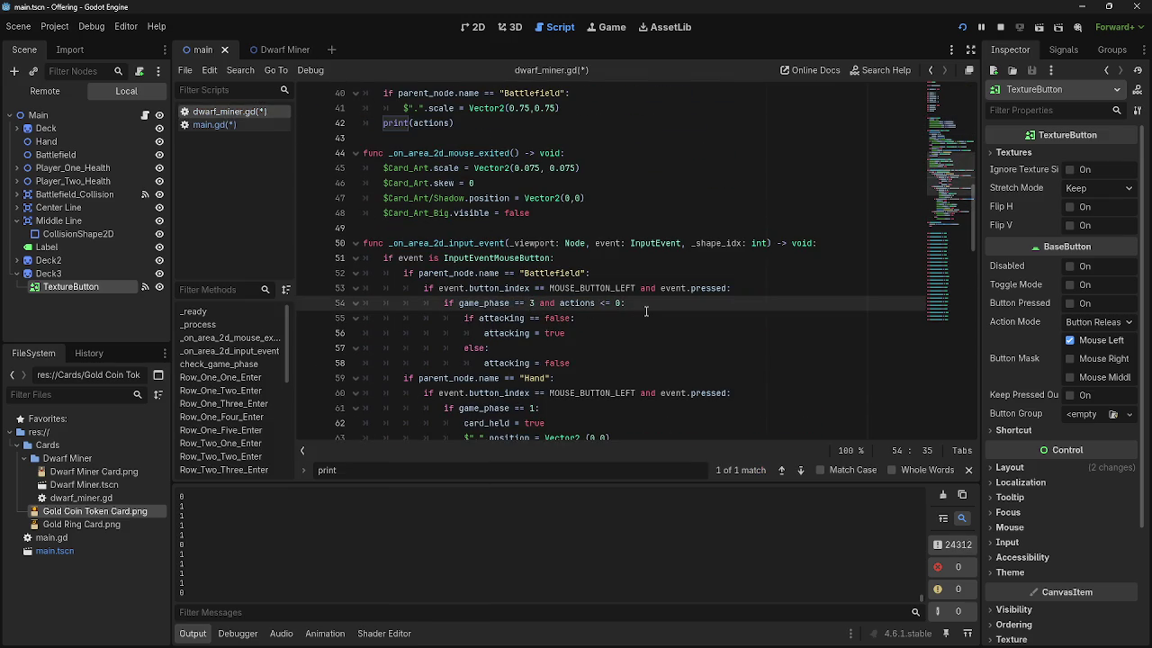
pyautogui.scroll(-3, 645, 310)
pyautogui.scroll(4, 646, 310)
# - In main.gd, duplicate the game_phase = 0 statement onto a new line below it
pyautogui.click(220, 125)
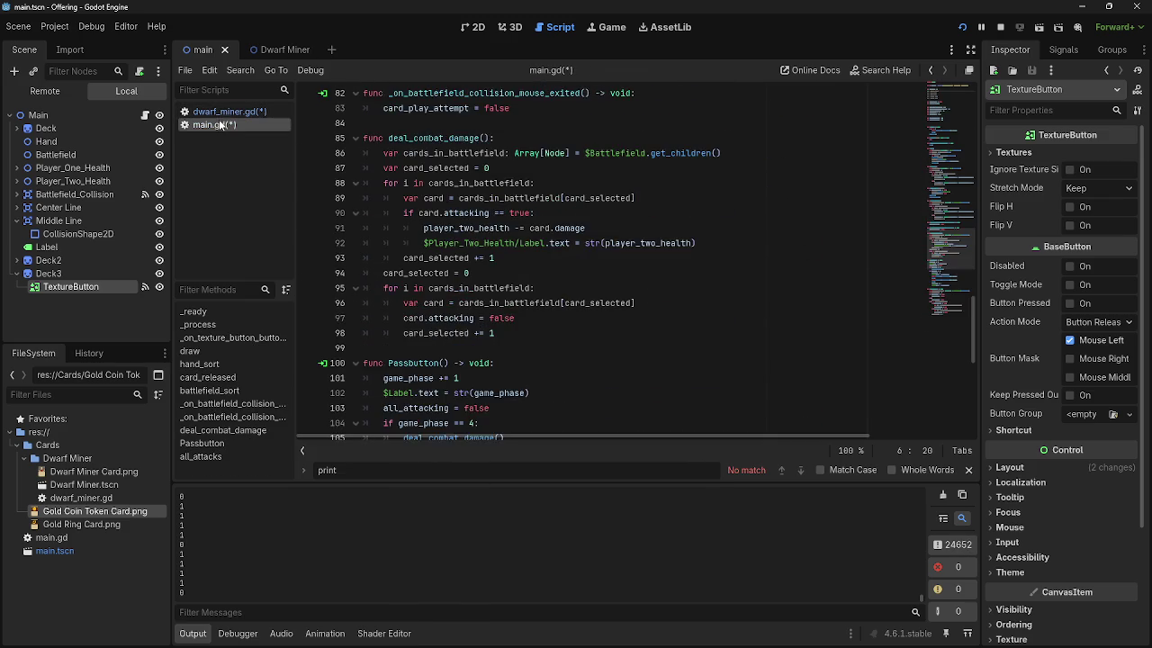
pyautogui.scroll(-4, 453, 332)
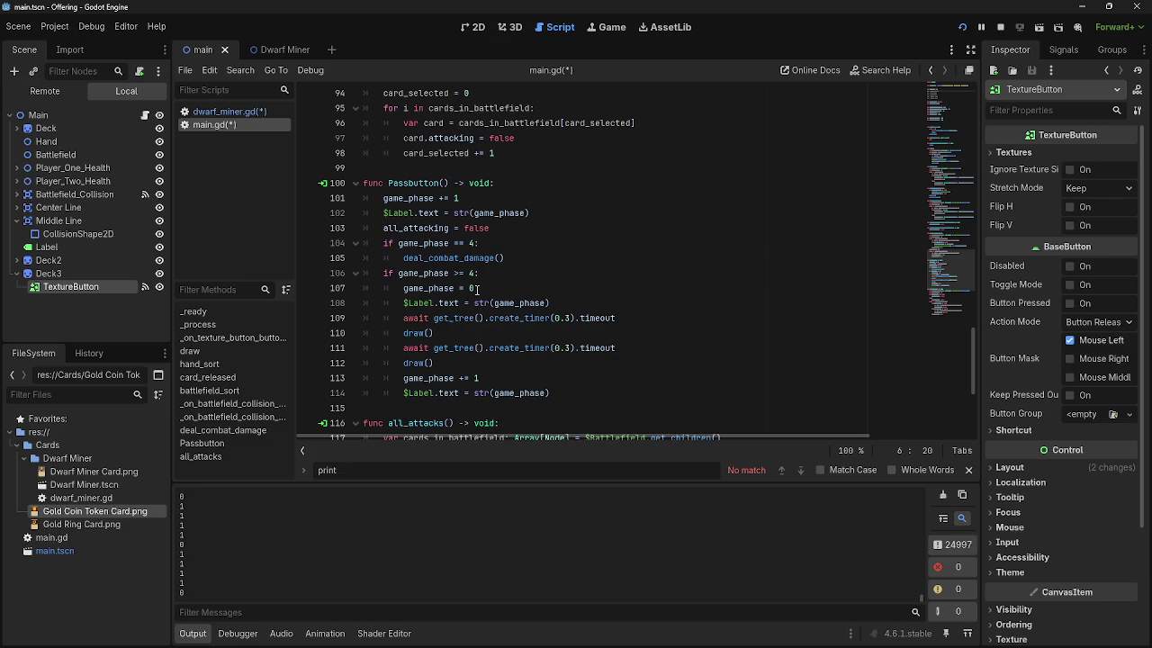
pyautogui.click(470, 288)
pyautogui.press('Right')
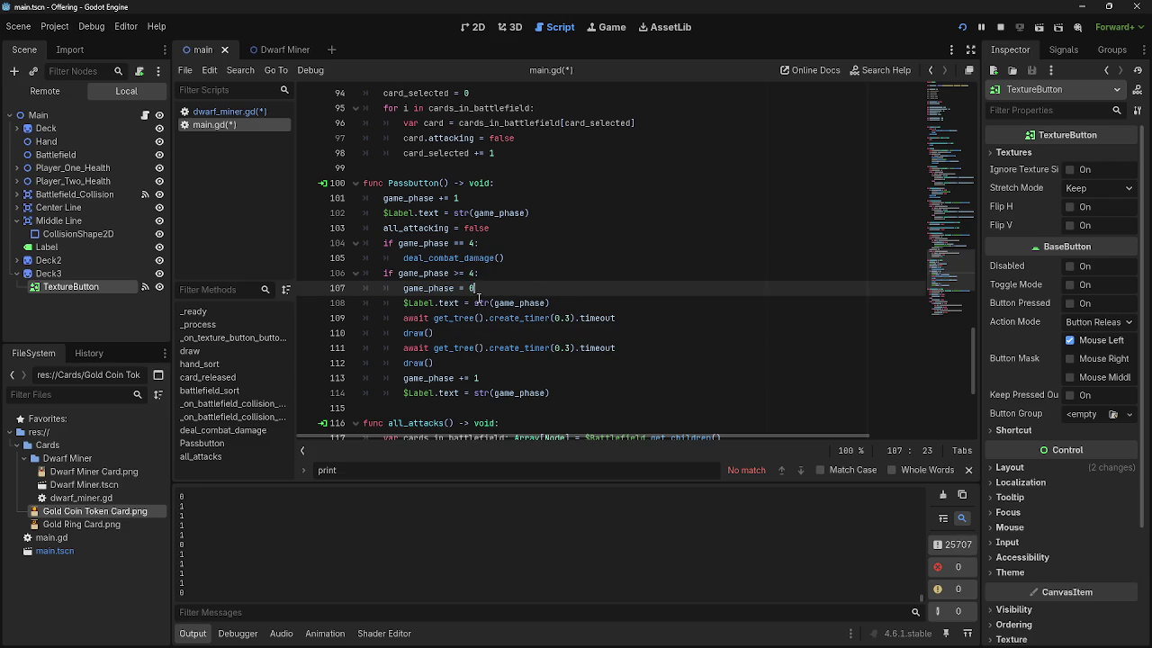
pyautogui.scroll(20, 478, 298)
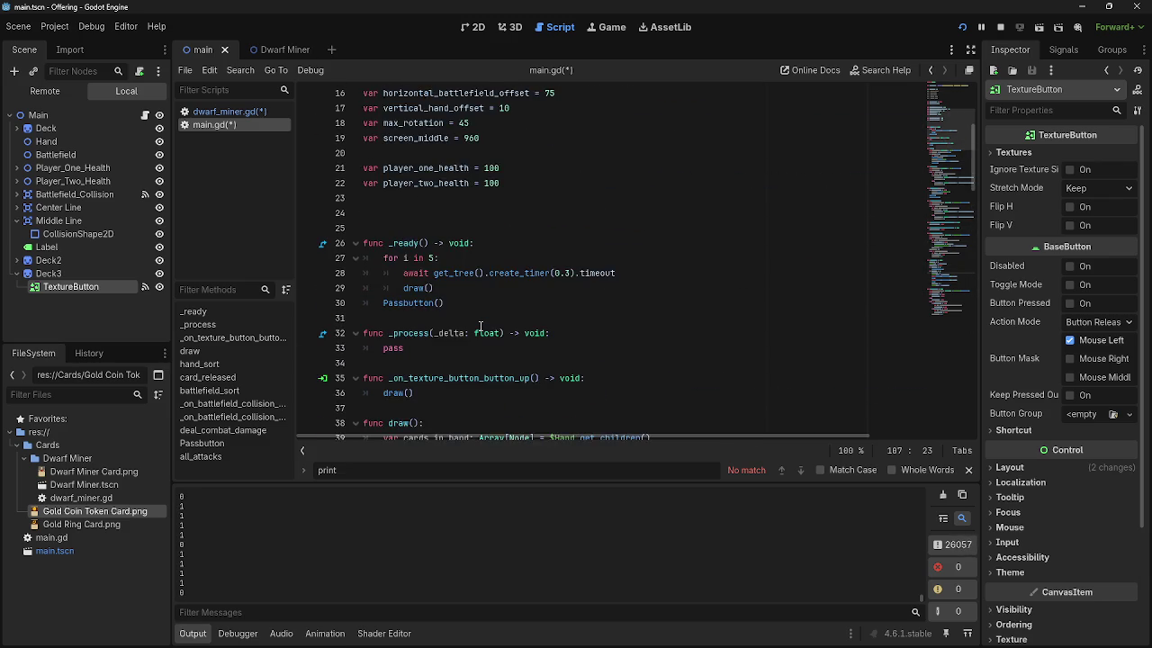
pyautogui.scroll(5, 479, 325)
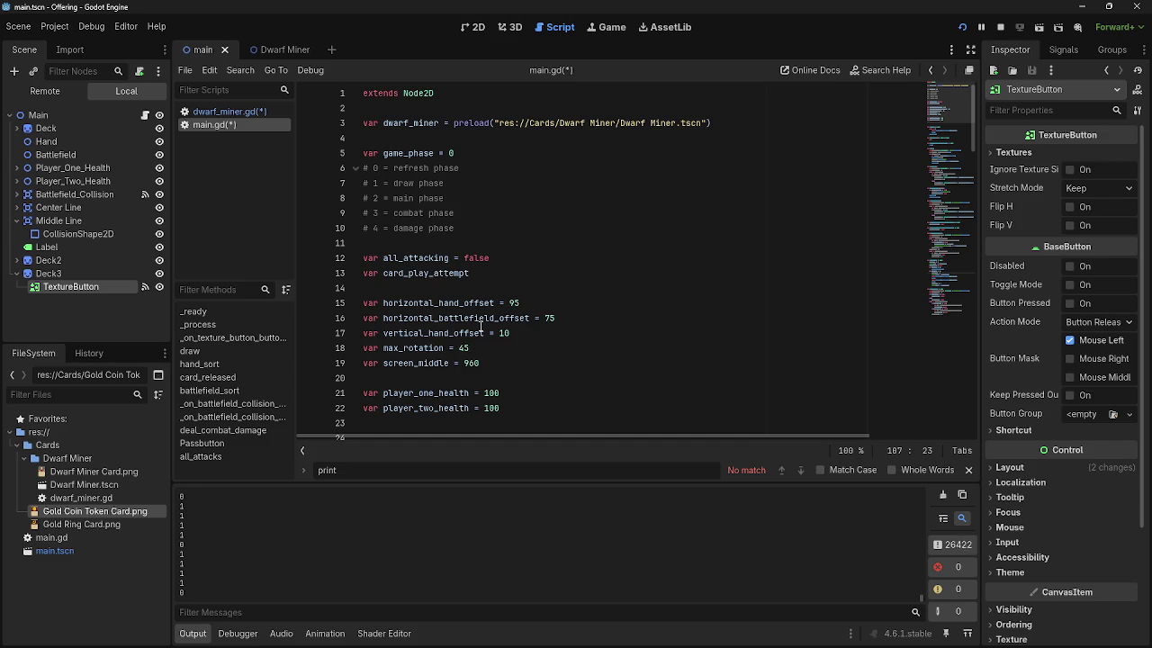
pyautogui.scroll(-20, 480, 329)
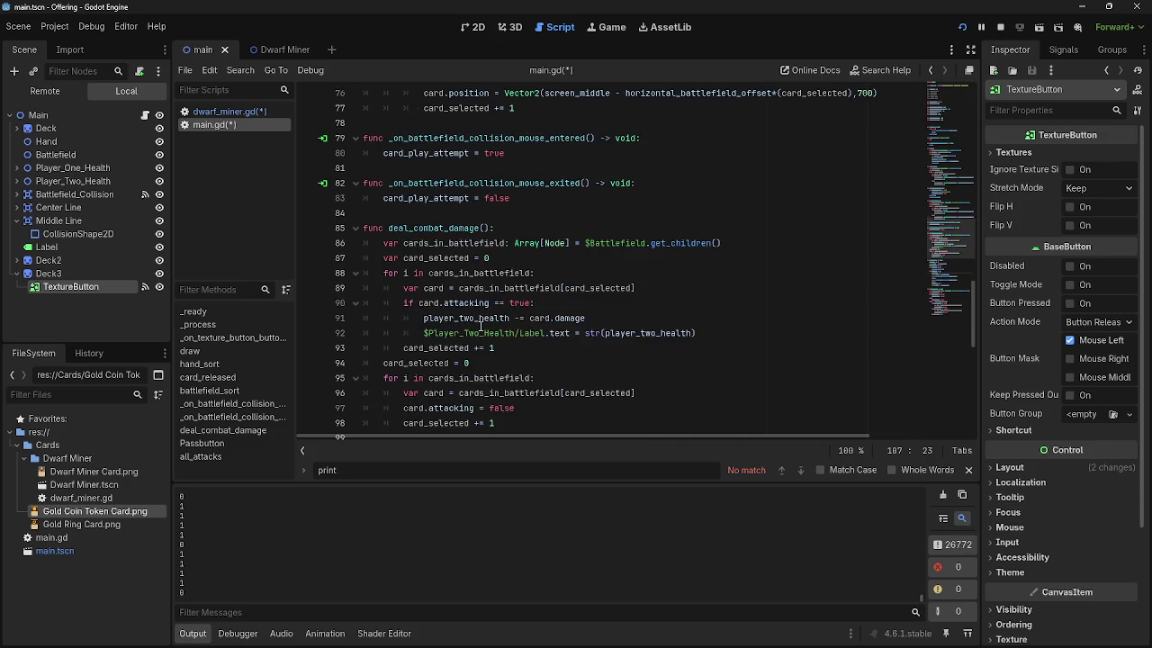
pyautogui.scroll(-5, 480, 326)
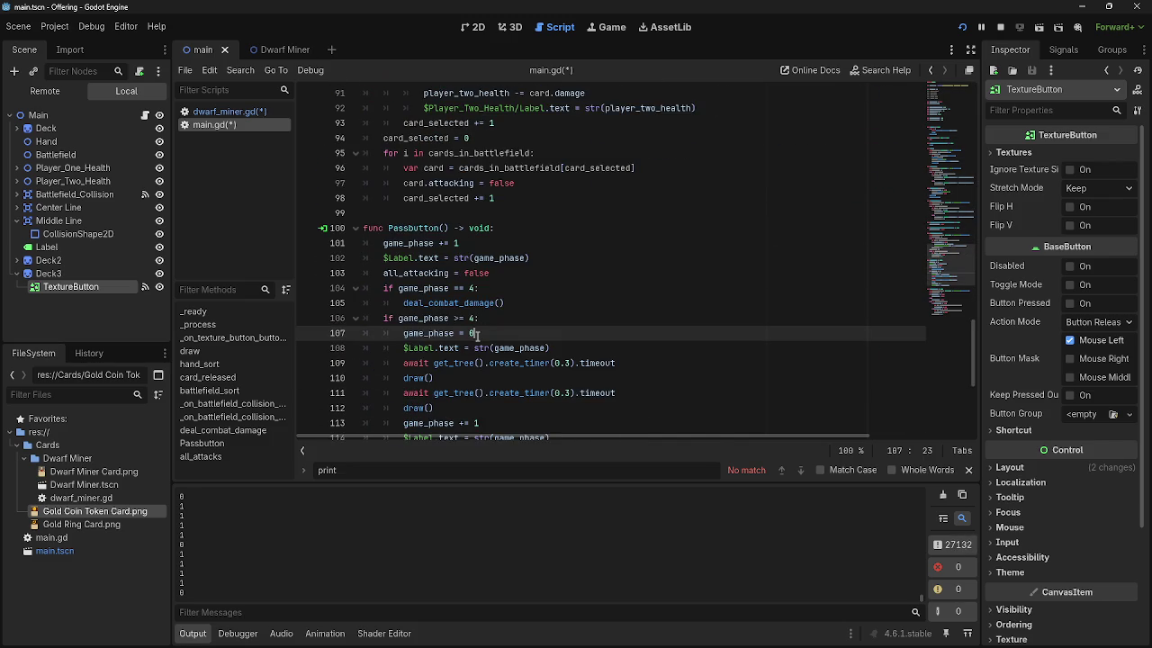
pyautogui.scroll(-1, 475, 331)
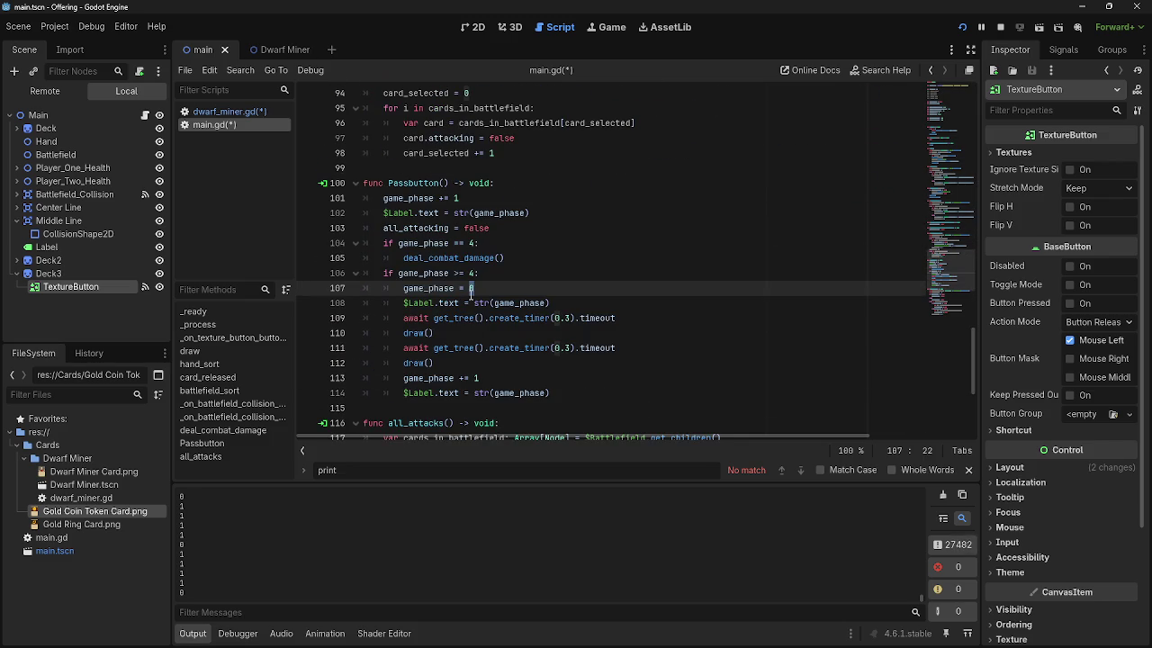
pyautogui.click(480, 288)
pyautogui.press('Return')
pyautogui.moveTo(475, 288); pyautogui.dragTo(401, 289)
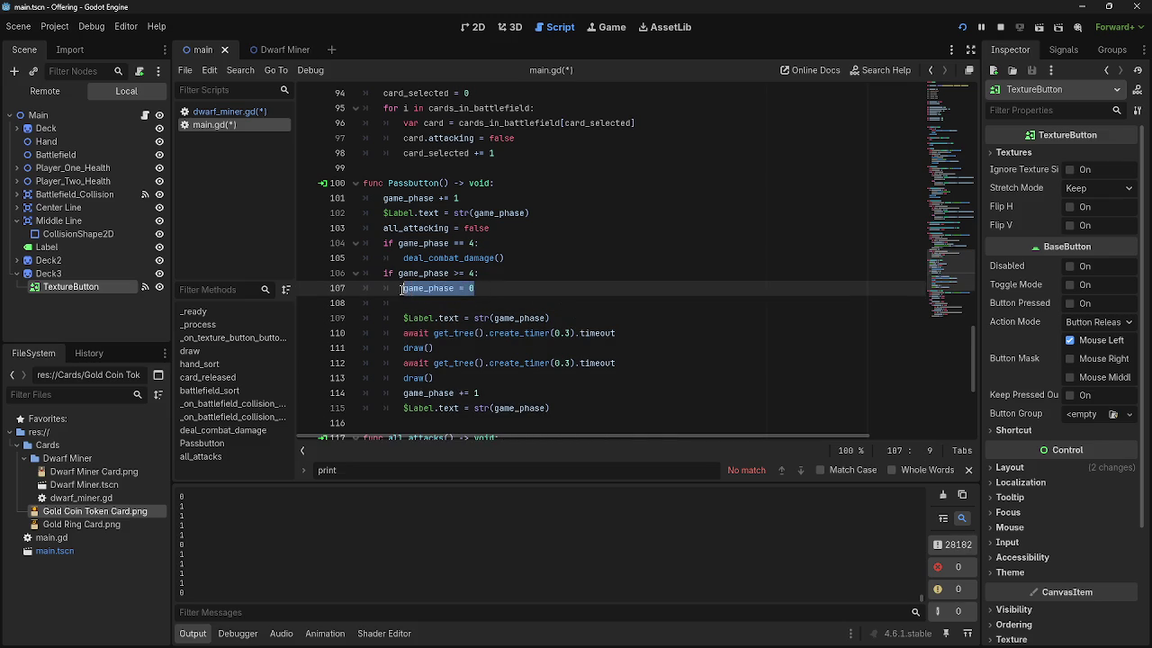
pyautogui.hotkey('ctrl', 'c')
pyautogui.click(491, 305)
pyautogui.hotkey('ctrl', 'v')
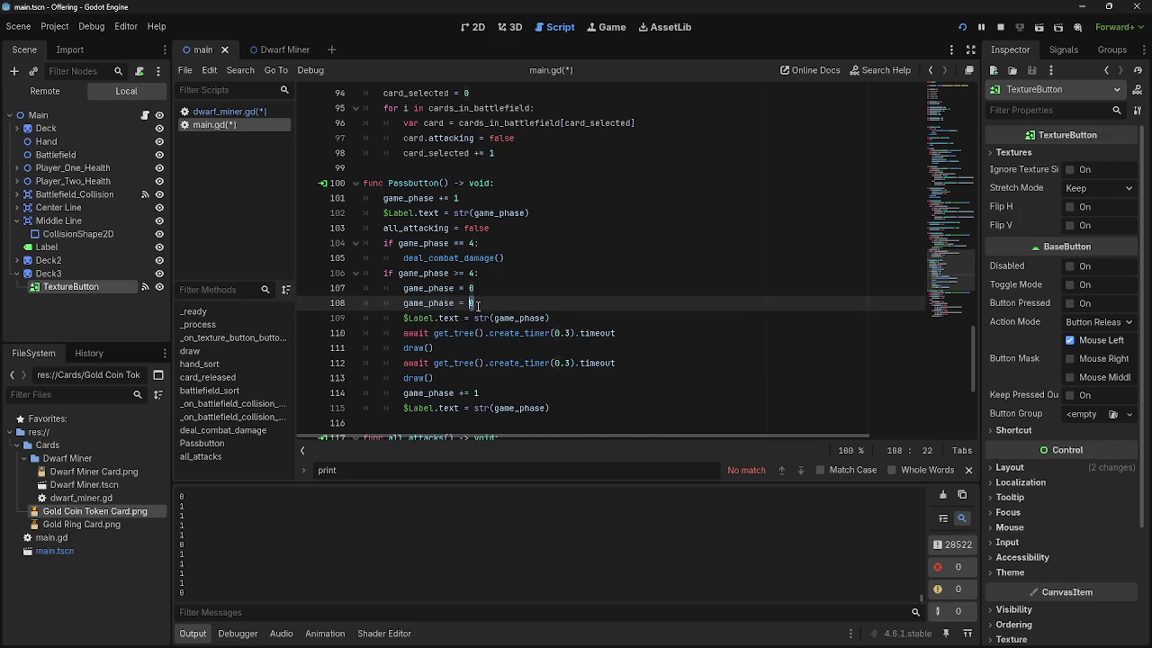
pyautogui.write('1')
# - Paste the await create_timer(0.3).timeout line after line 107 and restart the game
pyautogui.moveTo(621, 333); pyautogui.dragTo(403, 333)
pyautogui.click(493, 290)
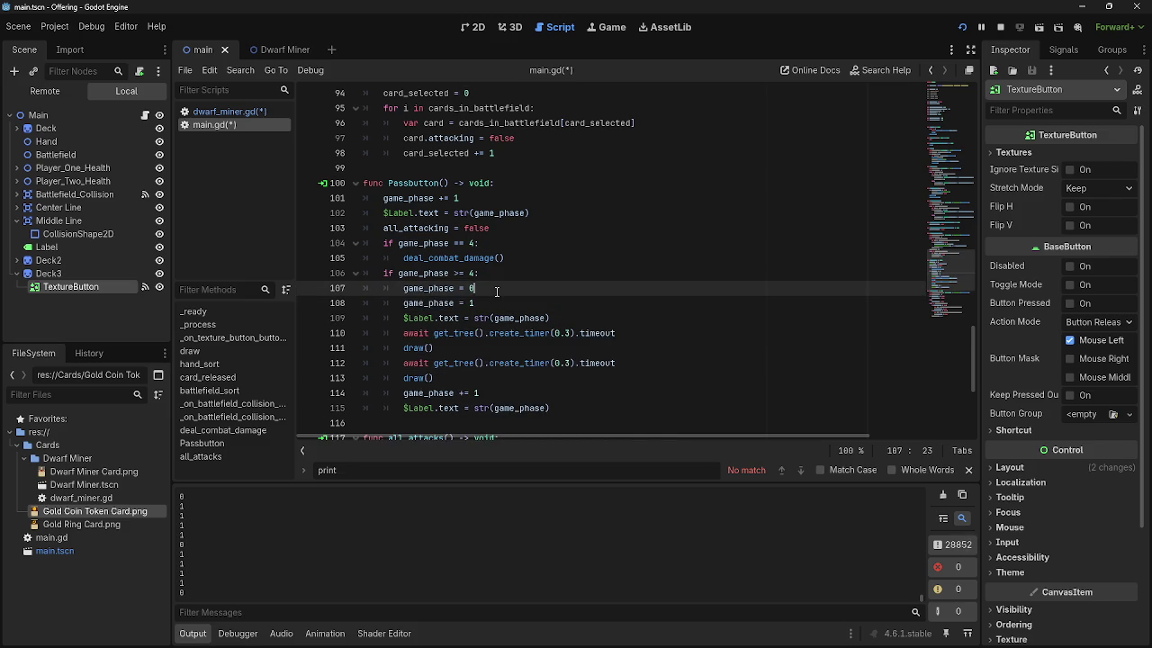
pyautogui.press('Return')
pyautogui.hotkey('ctrl', 'v')
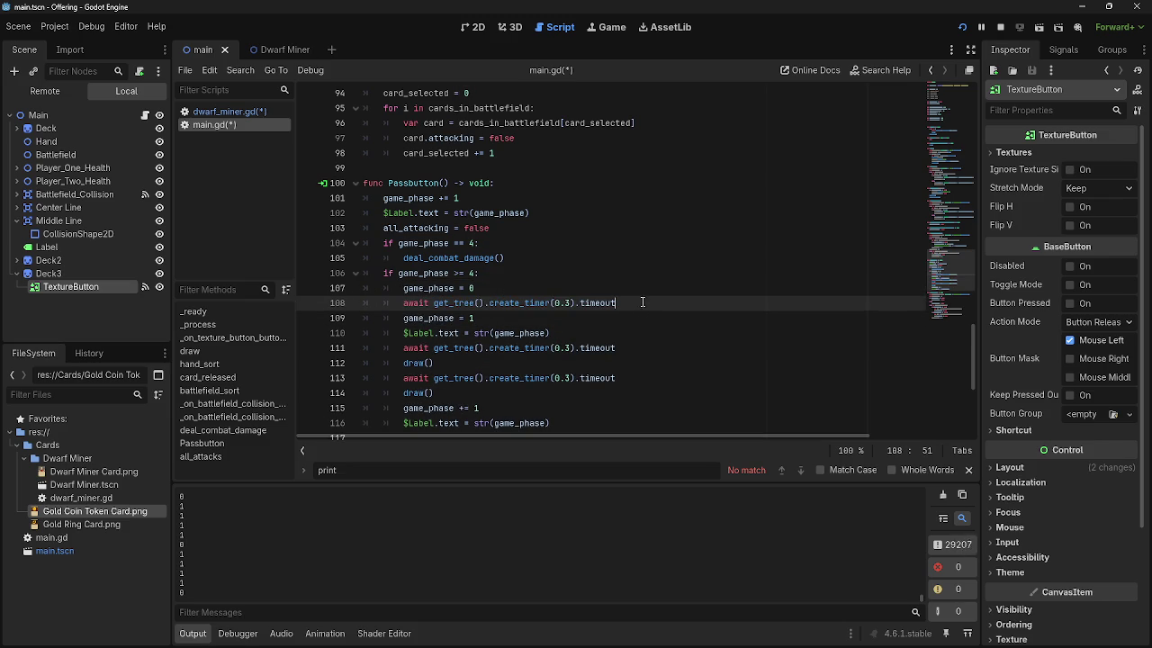
pyautogui.click(630, 325)
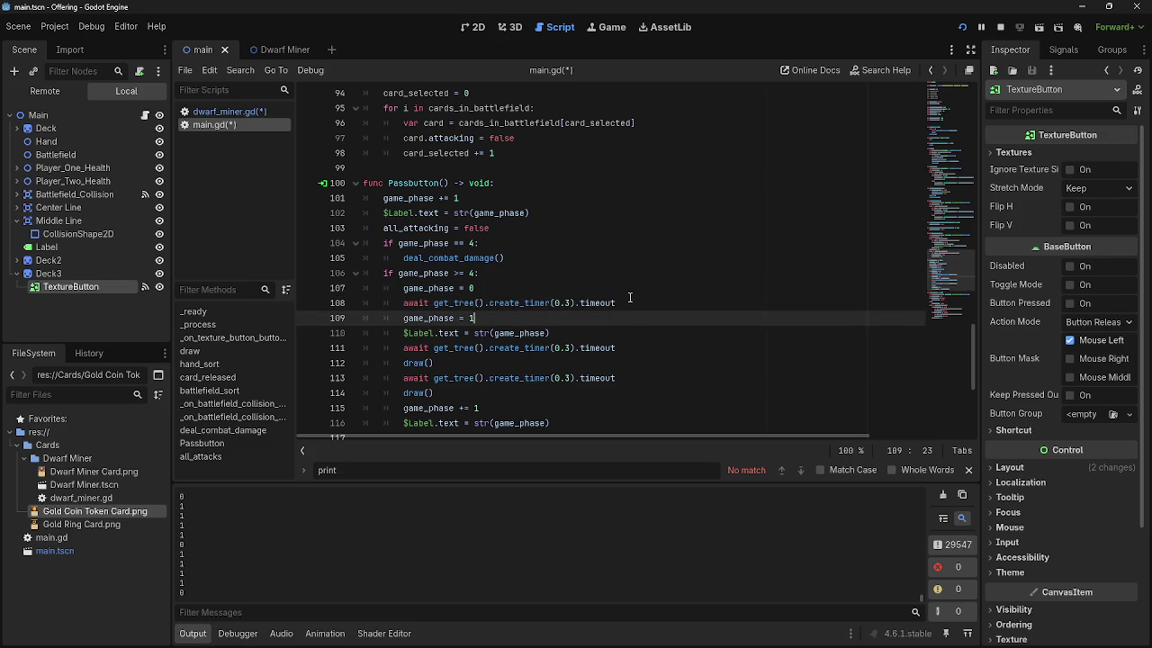
pyautogui.scroll(-2, 625, 295)
pyautogui.scroll(1, 624, 295)
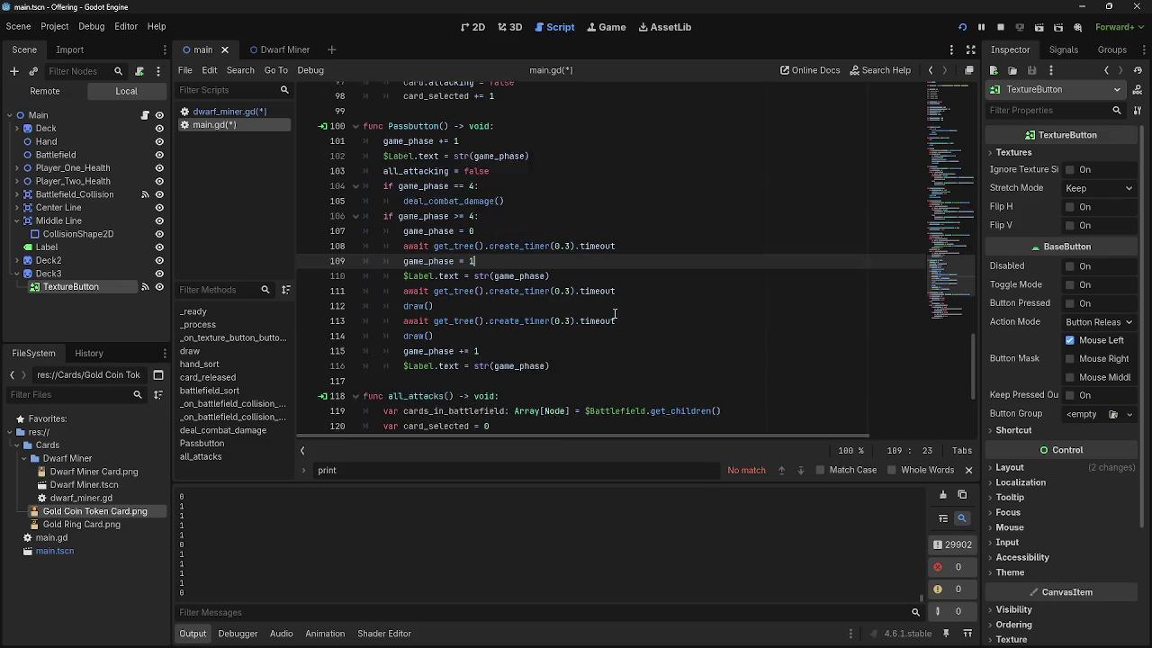
pyautogui.click(1000, 27)
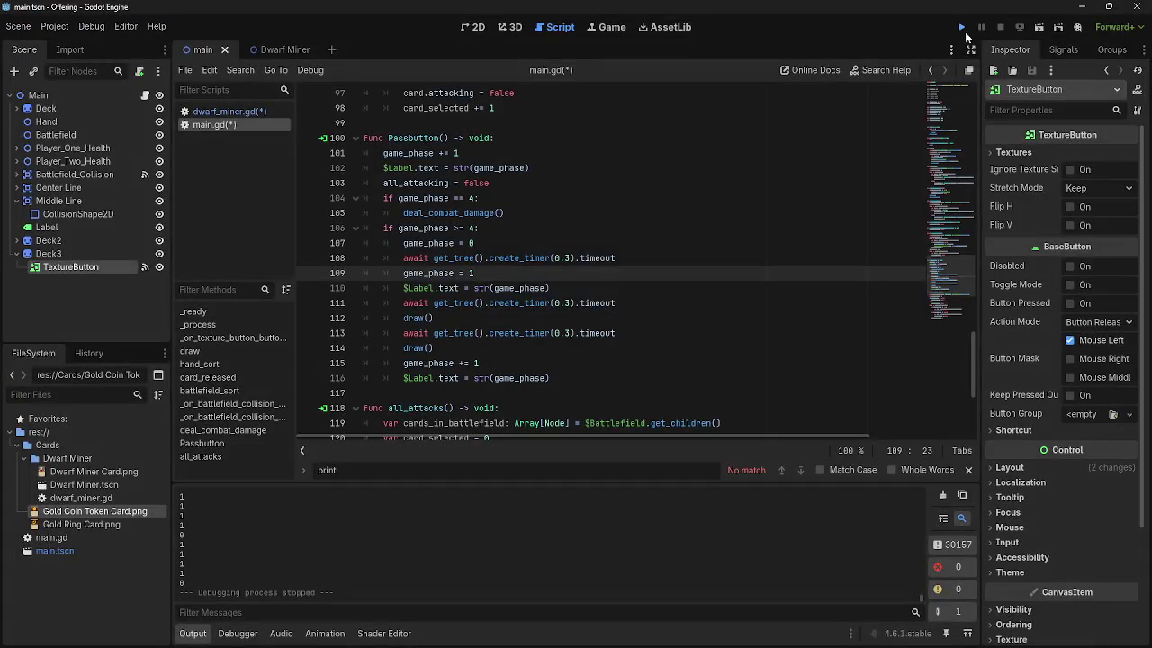
# - Relaunch the game with the 0.3-second delay, switch back to the editor, and stop the run
pyautogui.click(962, 27)
pyautogui.hotkey('ctrl', 'F3')
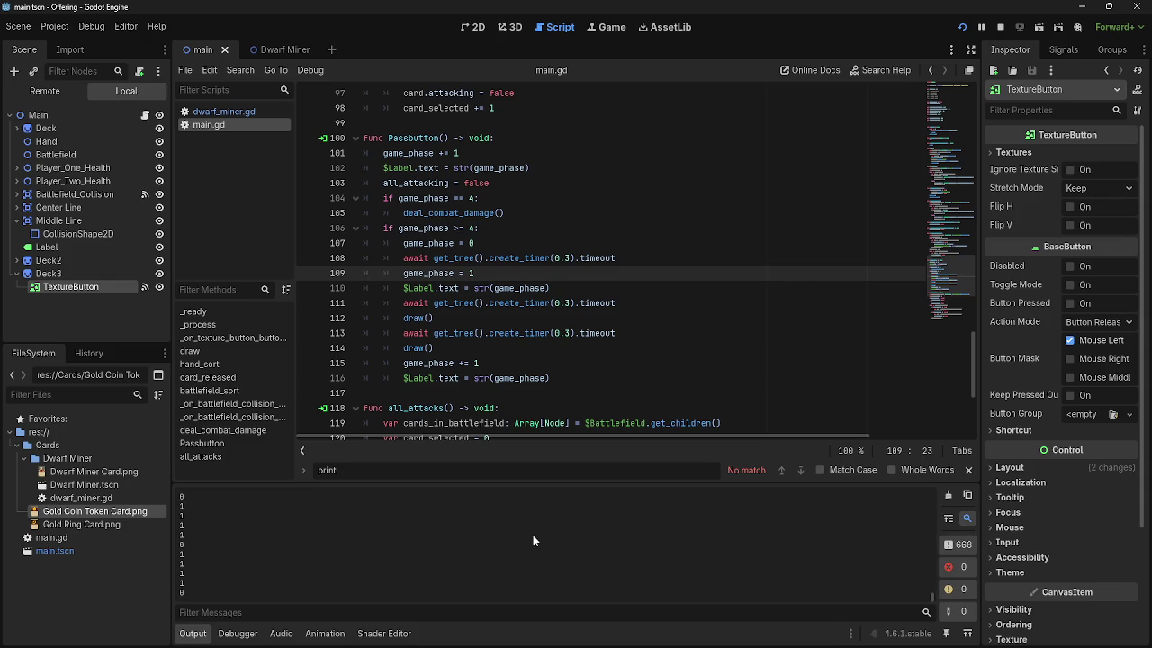
pyautogui.press('F5')
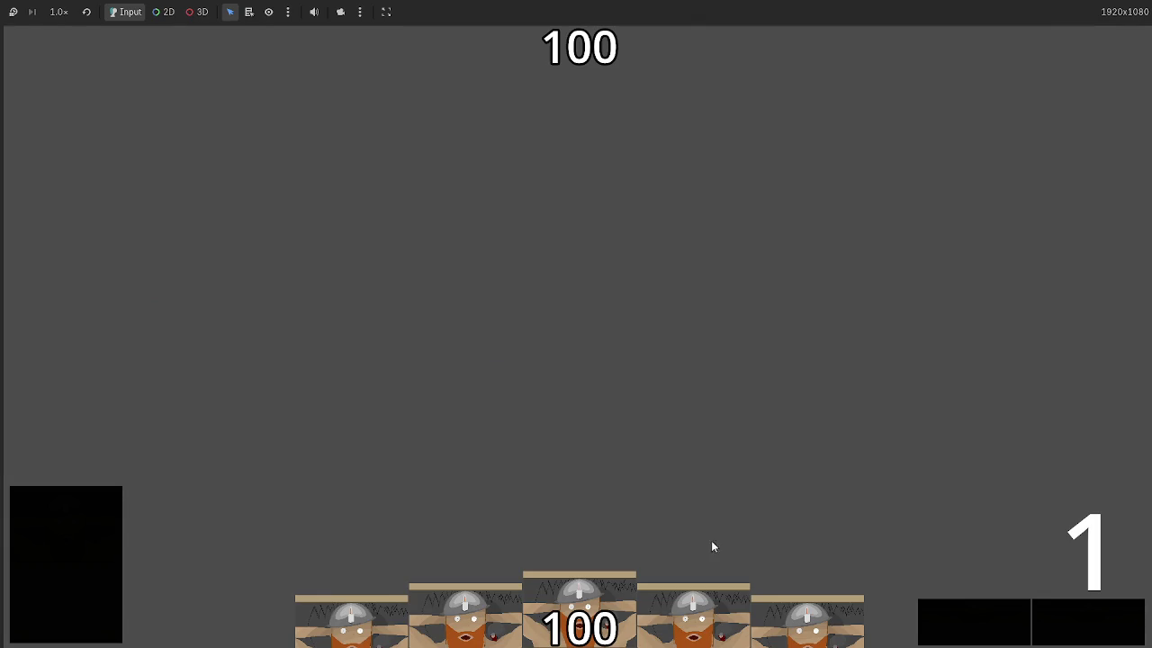
pyautogui.hotkey('alt', 'Tab')
pyautogui.hotkey('alt', 'Tab')
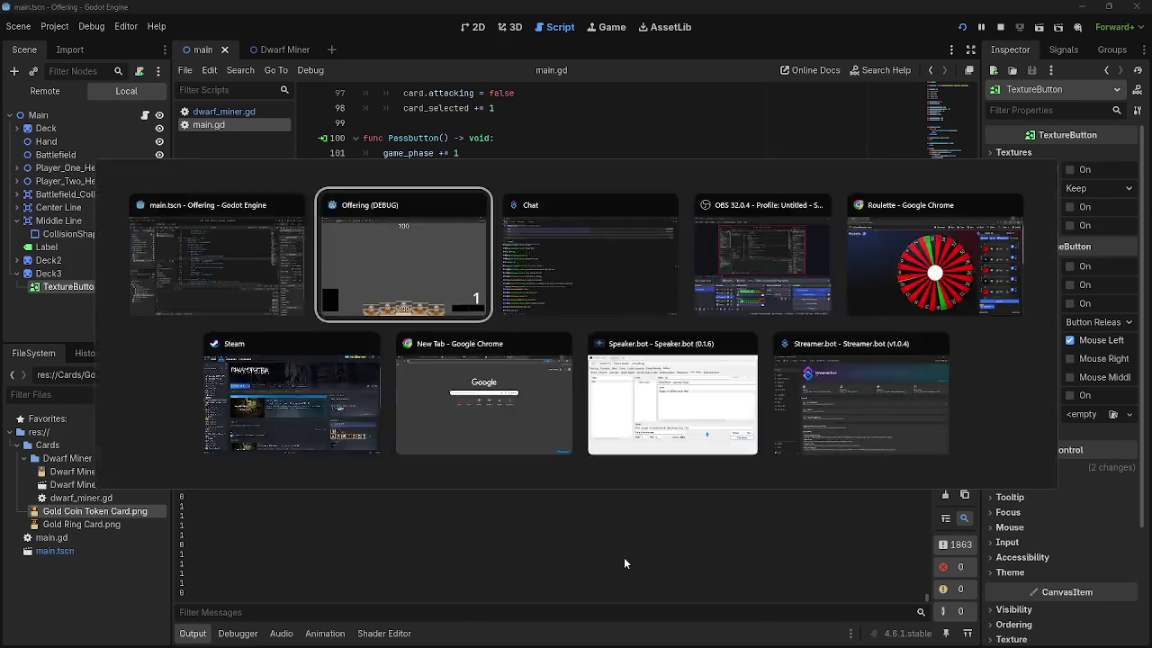
pyautogui.hotkey('alt', 'Tab')
pyautogui.click(997, 28)
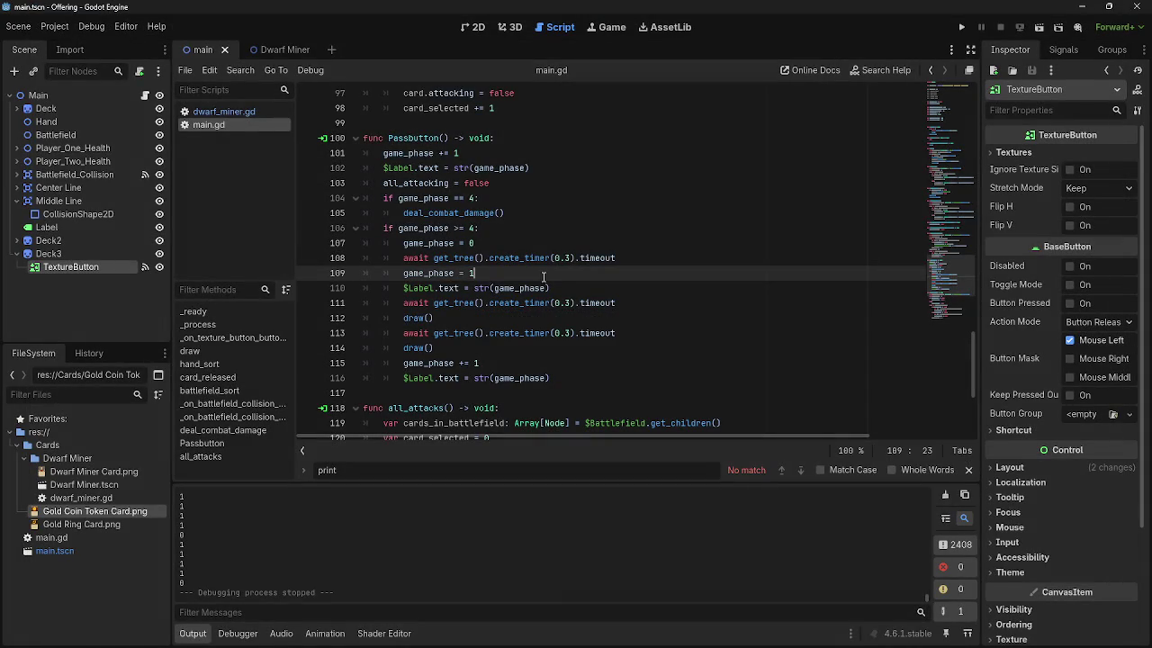
# - In main.gd, move game_phase = 1 from line 109 to below the second draw() call
pyautogui.click(227, 113)
pyautogui.click(207, 124)
pyautogui.scroll(15, 591, 324)
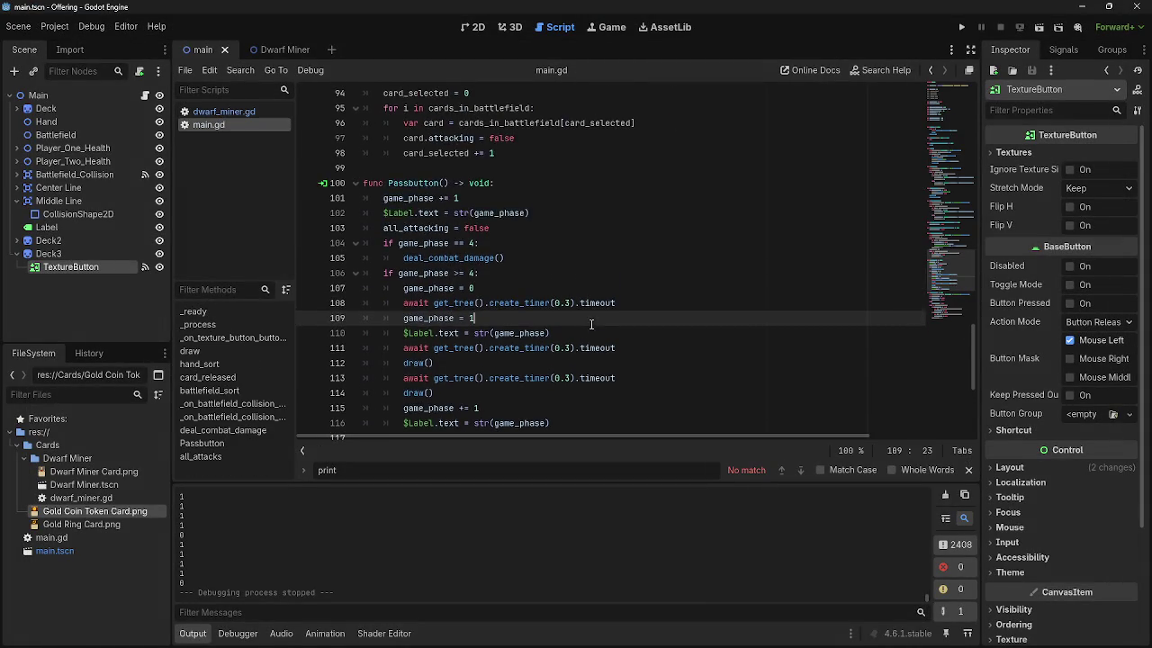
pyautogui.scroll(8, 584, 341)
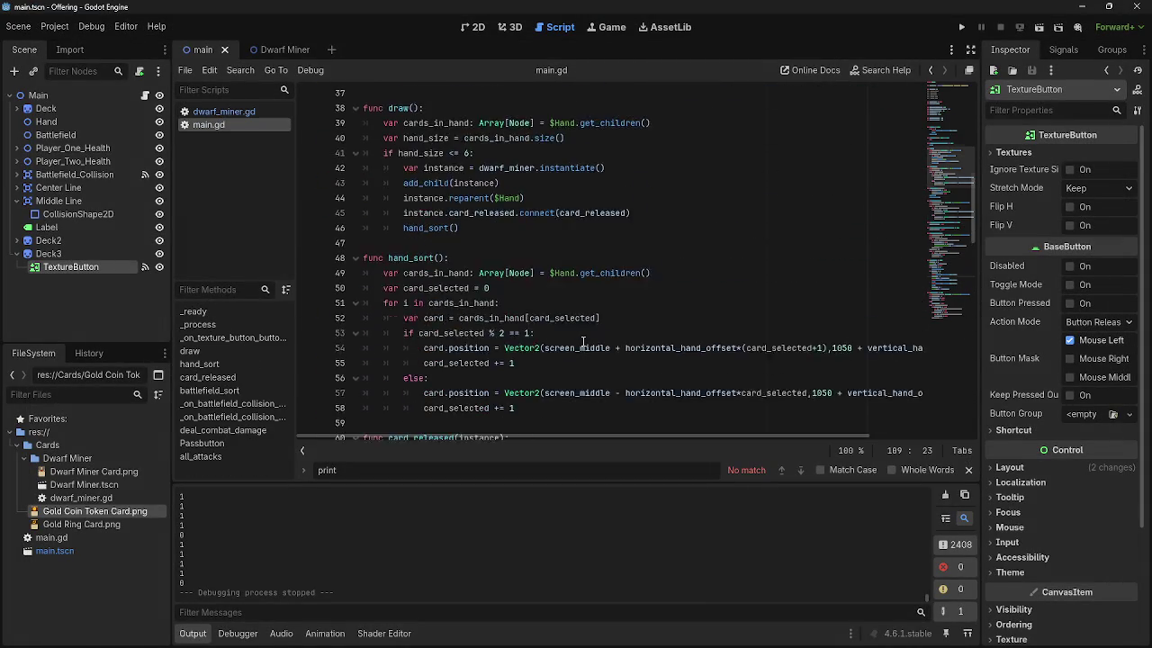
pyautogui.scroll(-20, 583, 341)
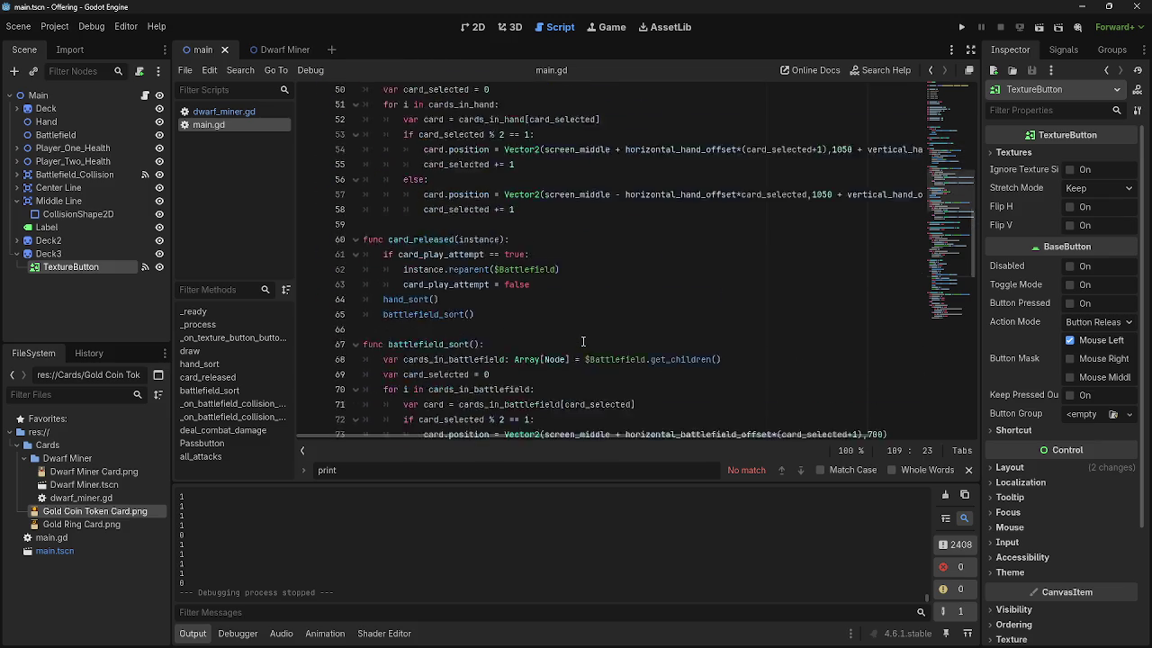
pyautogui.scroll(4, 581, 341)
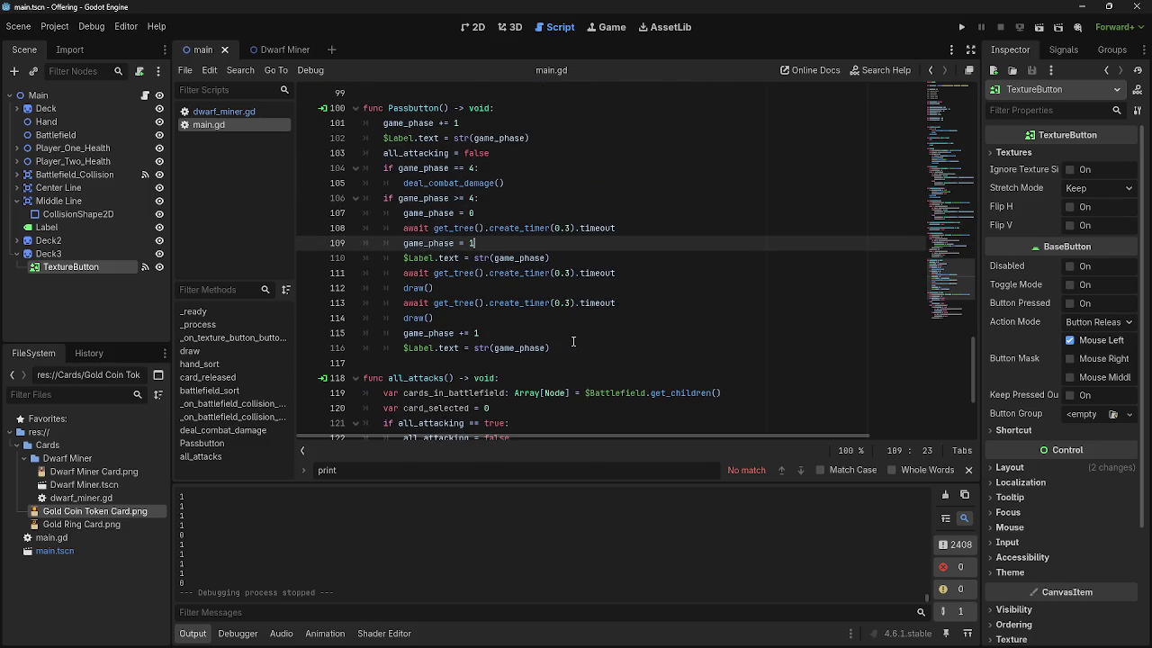
pyautogui.moveTo(404, 288); pyautogui.dragTo(434, 288)
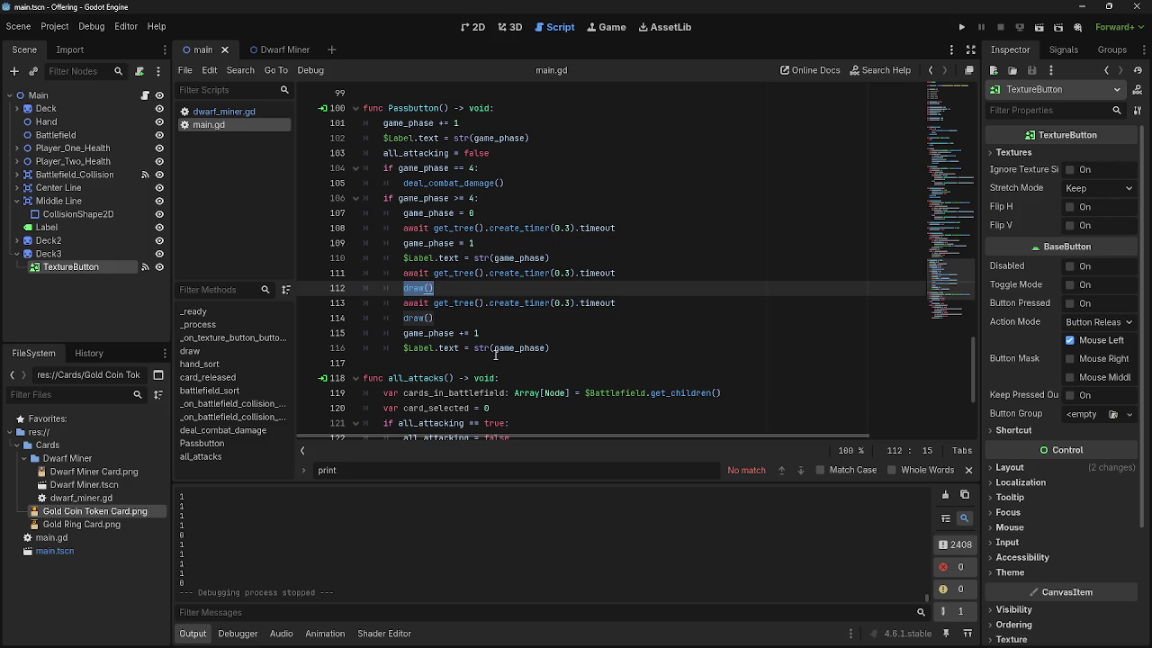
pyautogui.moveTo(495, 355)
pyautogui.moveTo(474, 243); pyautogui.dragTo(395, 243)
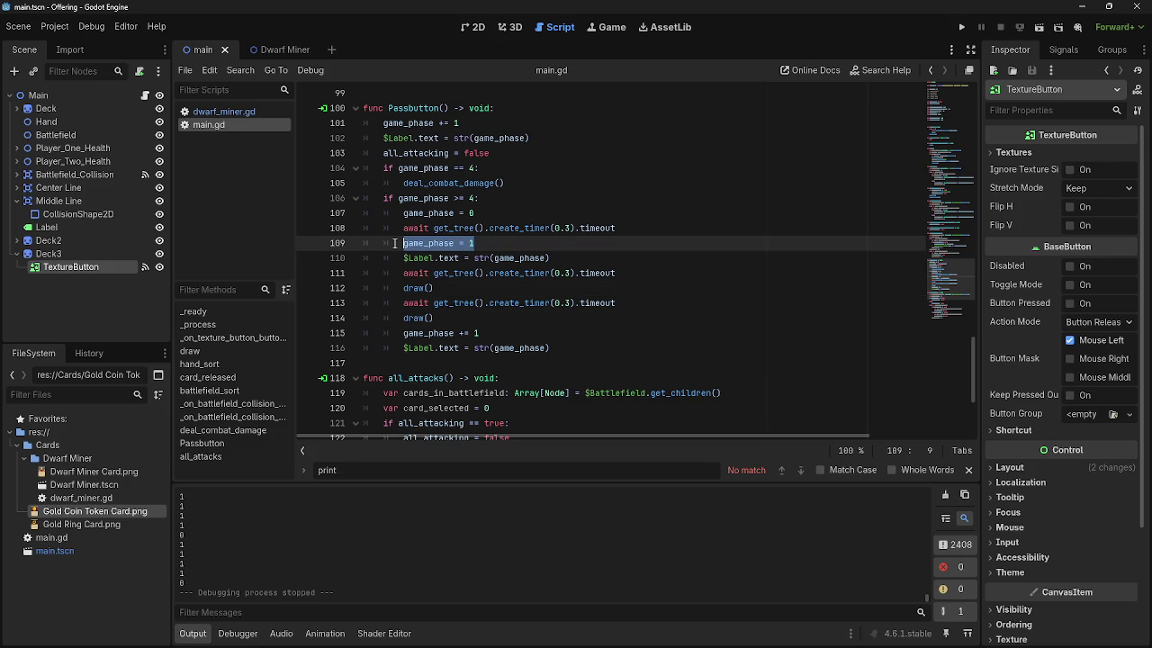
pyautogui.click(558, 318)
pyautogui.press('Return')
pyautogui.click(469, 243)
pyautogui.moveTo(474, 243)
pyautogui.mouseDown()
pyautogui.moveTo(399, 243)
pyautogui.moveTo(424, 333)
pyautogui.mouseUp()
pyautogui.click(569, 320)
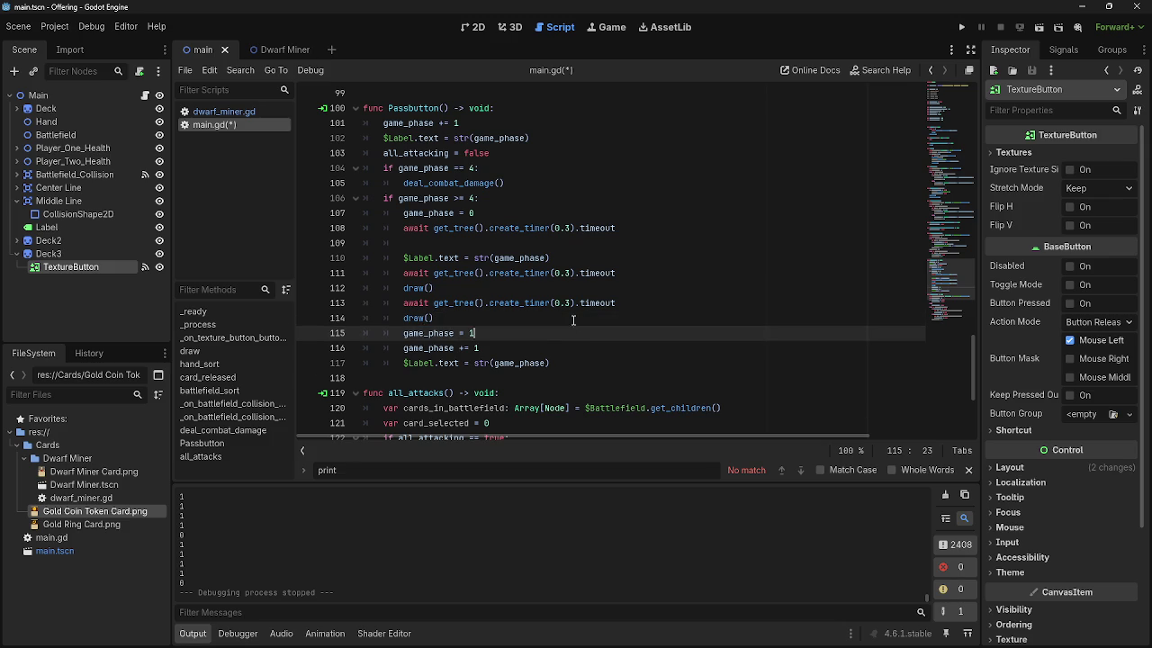
# - Delete the empty line 109 and the await timer line after the phase reset
pyautogui.click(526, 243)
pyautogui.press('BackSpace')
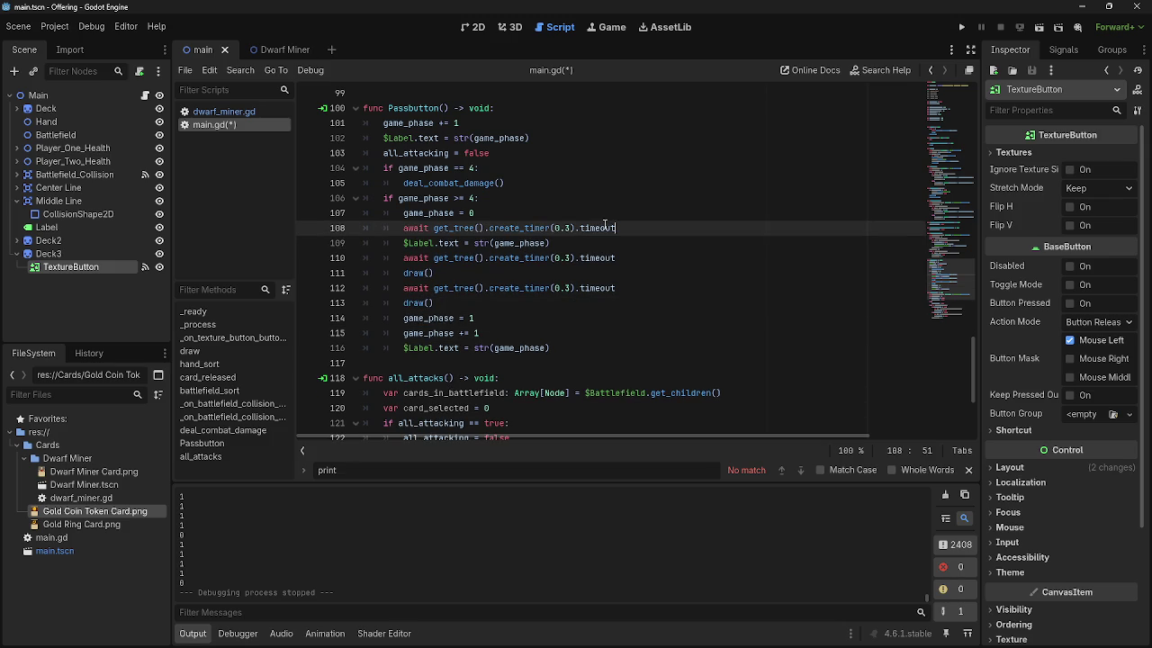
pyautogui.moveTo(617, 227); pyautogui.dragTo(365, 231)
pyautogui.press('BackSpace')
pyautogui.press('BackSpace')
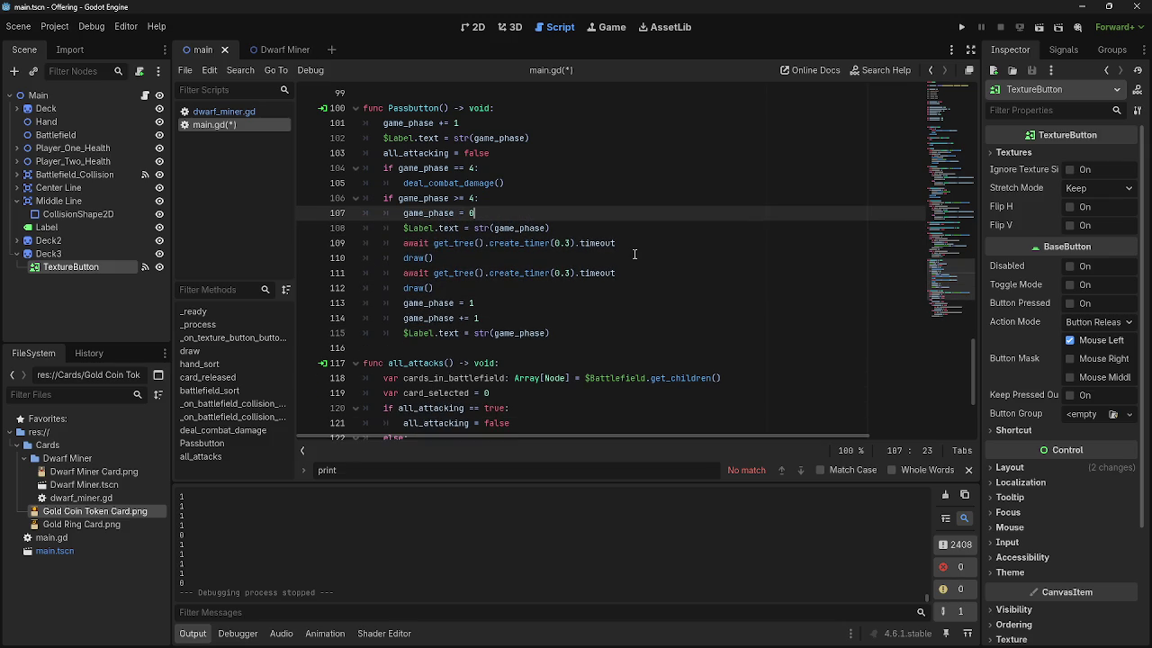
# - Run and restart the game to test the new turn order, close it, then review line 101
pyautogui.click(963, 28)
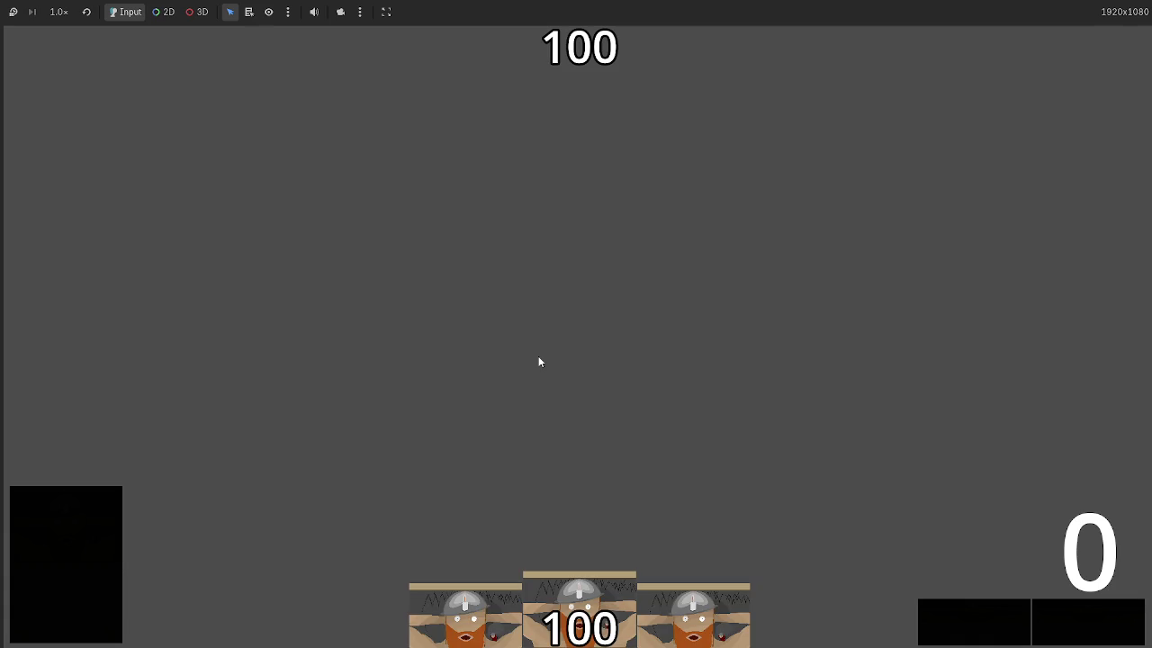
pyautogui.hotkey('alt', 'Tab')
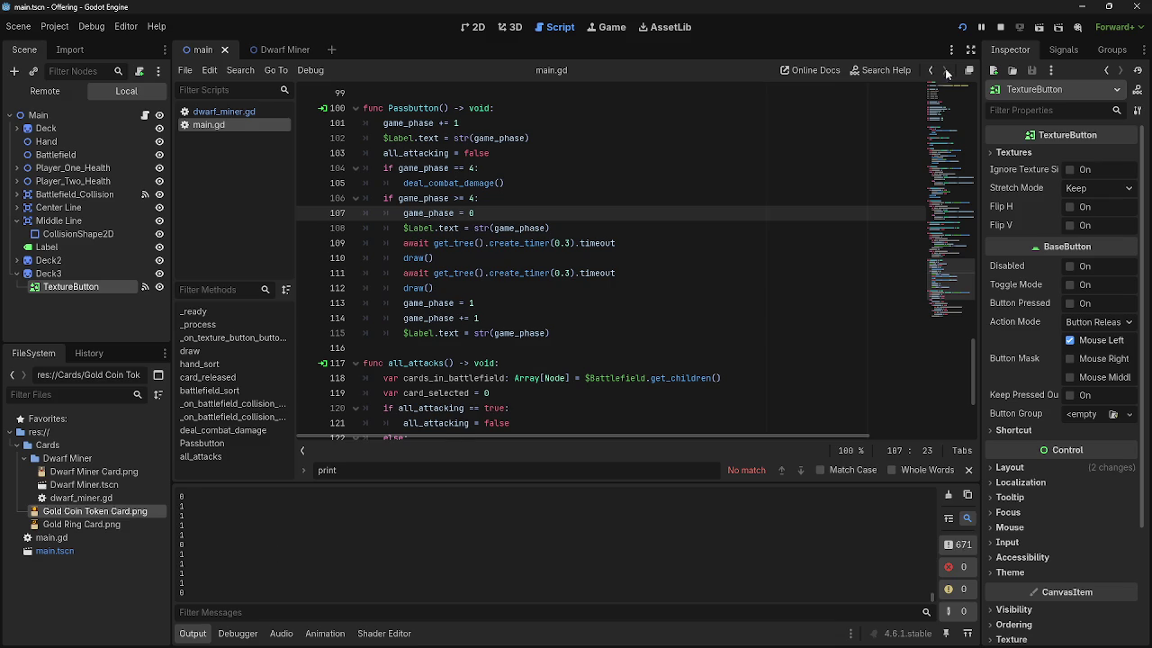
pyautogui.click(962, 27)
pyautogui.hotkey('alt', 'Tab')
pyautogui.hotkey('alt', 'Tab')
pyautogui.press('F8')
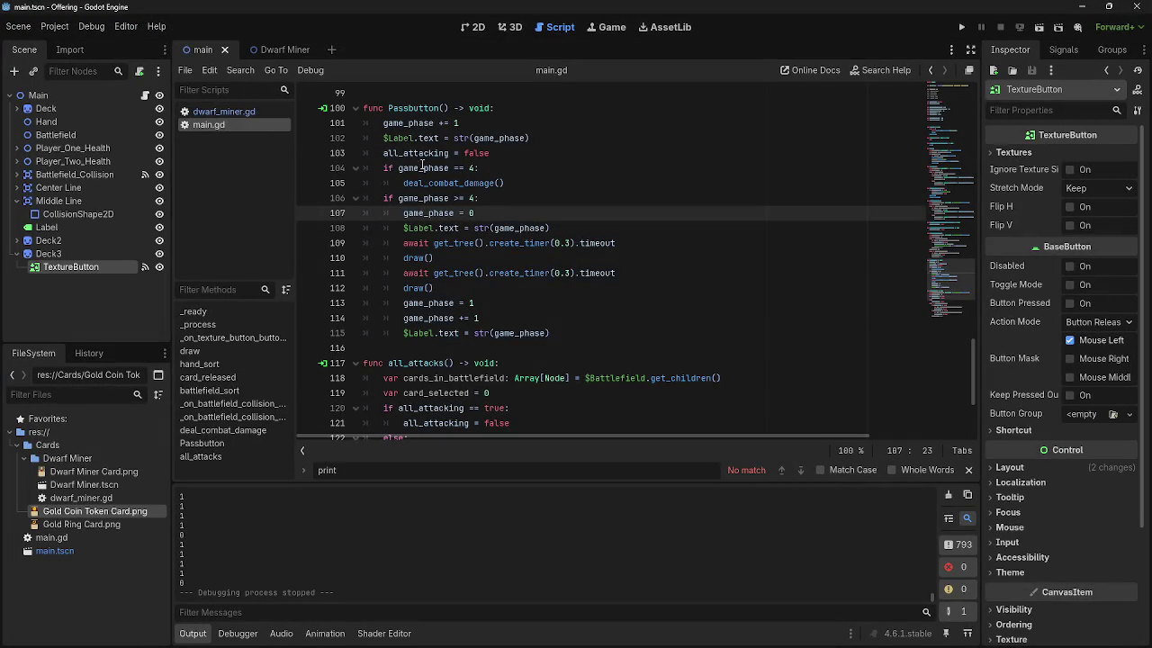
pyautogui.click(473, 124)
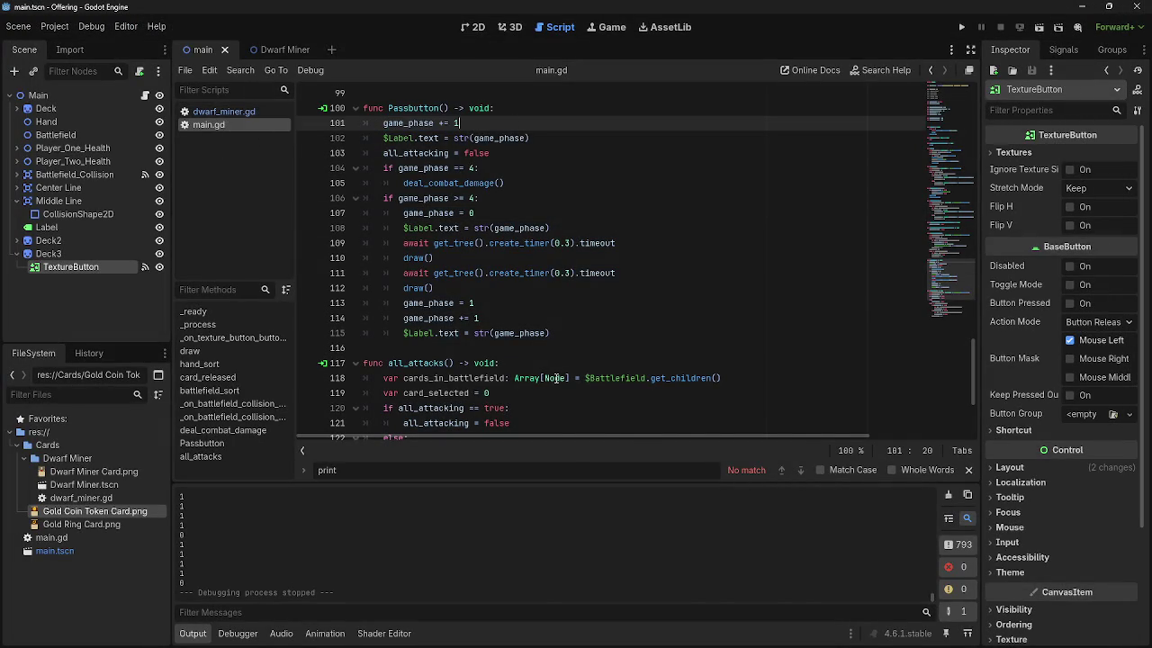
pyautogui.moveTo(557, 378)
pyautogui.hotkey('alt', 'Tab')
pyautogui.hotkey('alt', 'Tab')
pyautogui.hotkey('alt', 'Tab')
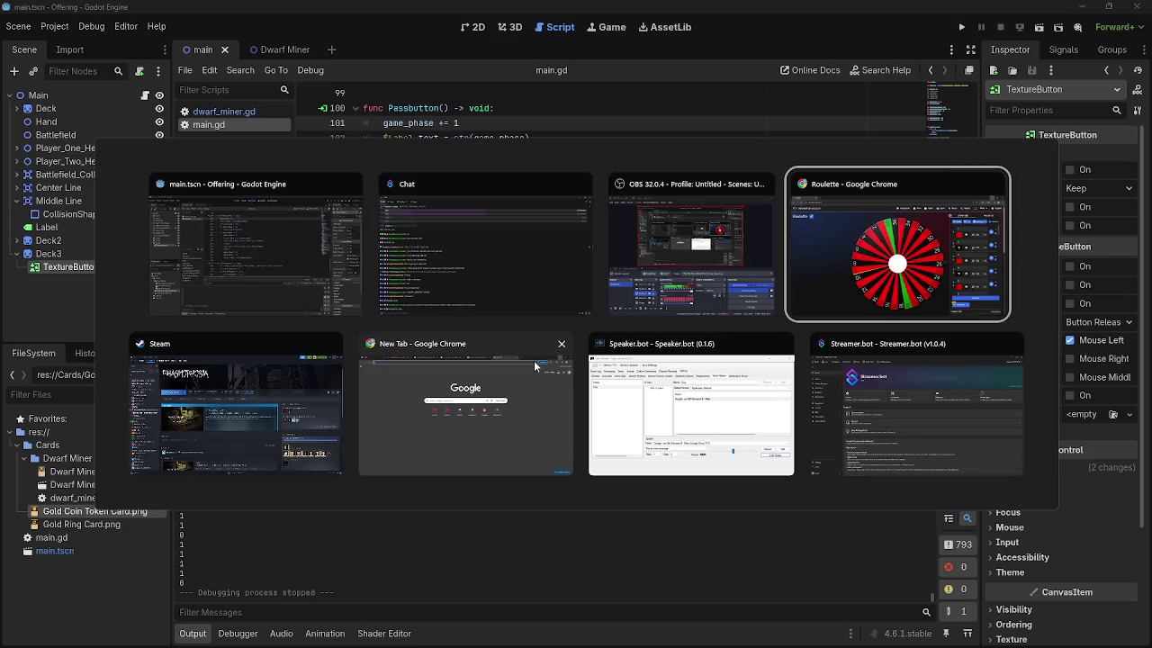
# - Bring the Chrome Roulette wheel window forward and open a new tab beside it
pyautogui.press('Escape')
pyautogui.hotkey('alt', 'Tab')
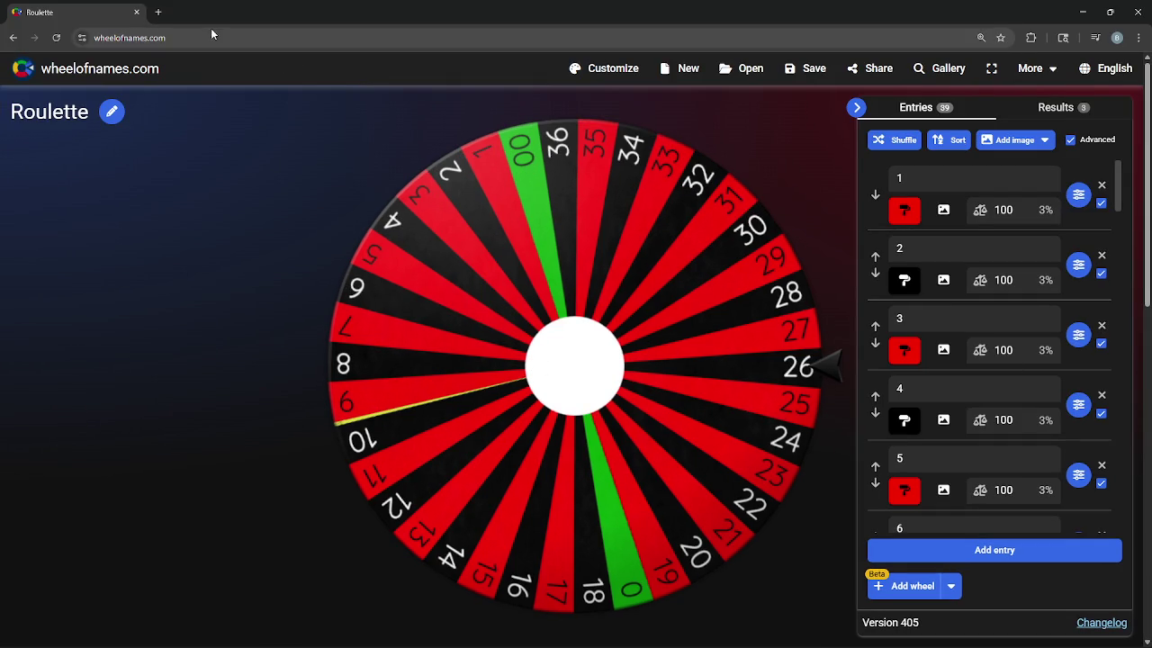
pyautogui.click(157, 12)
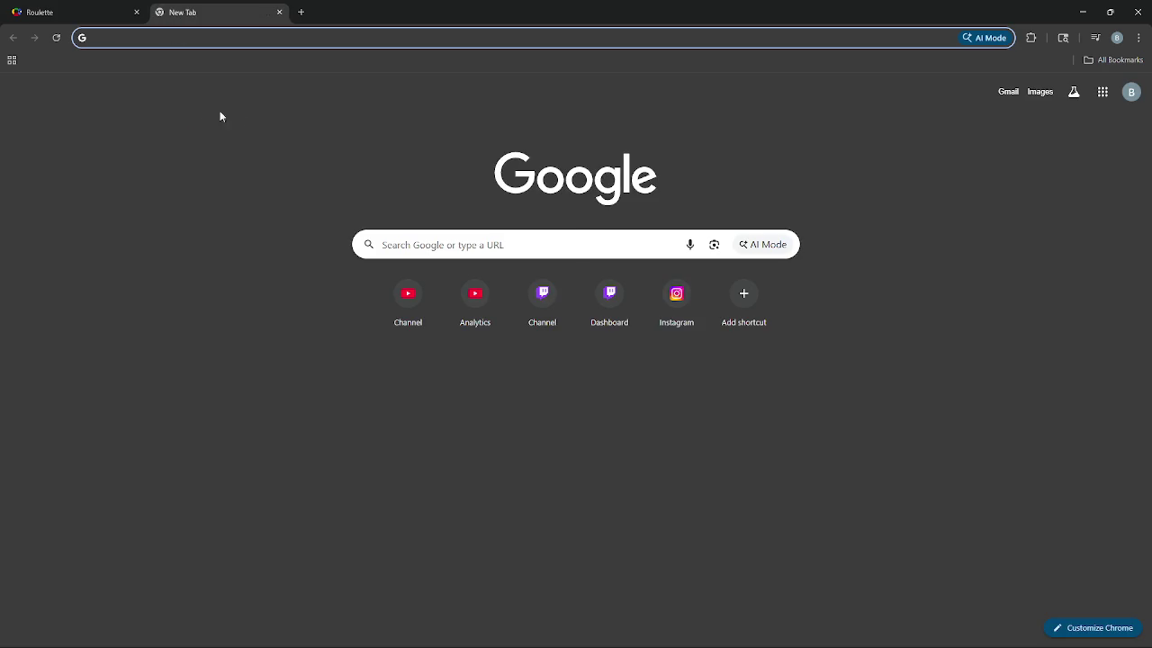
pyautogui.hotkey('alt', 'Tab', 'Tab')
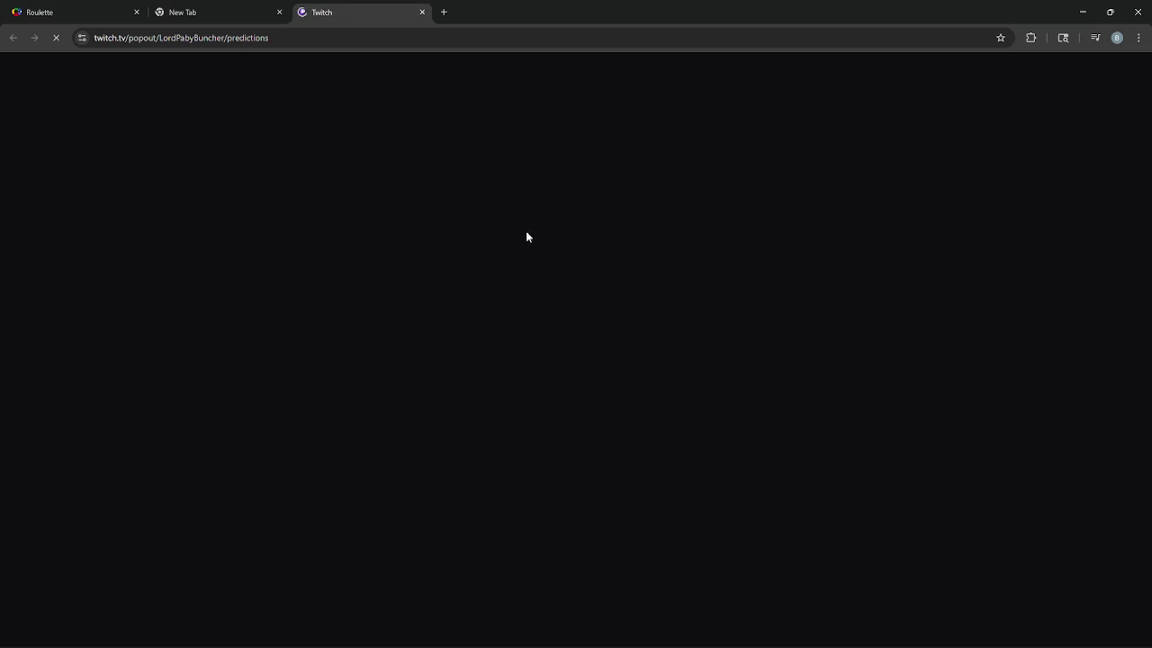
pyautogui.moveTo(741, 142); pyautogui.dragTo(441, 132)
pyautogui.click(526, 188)
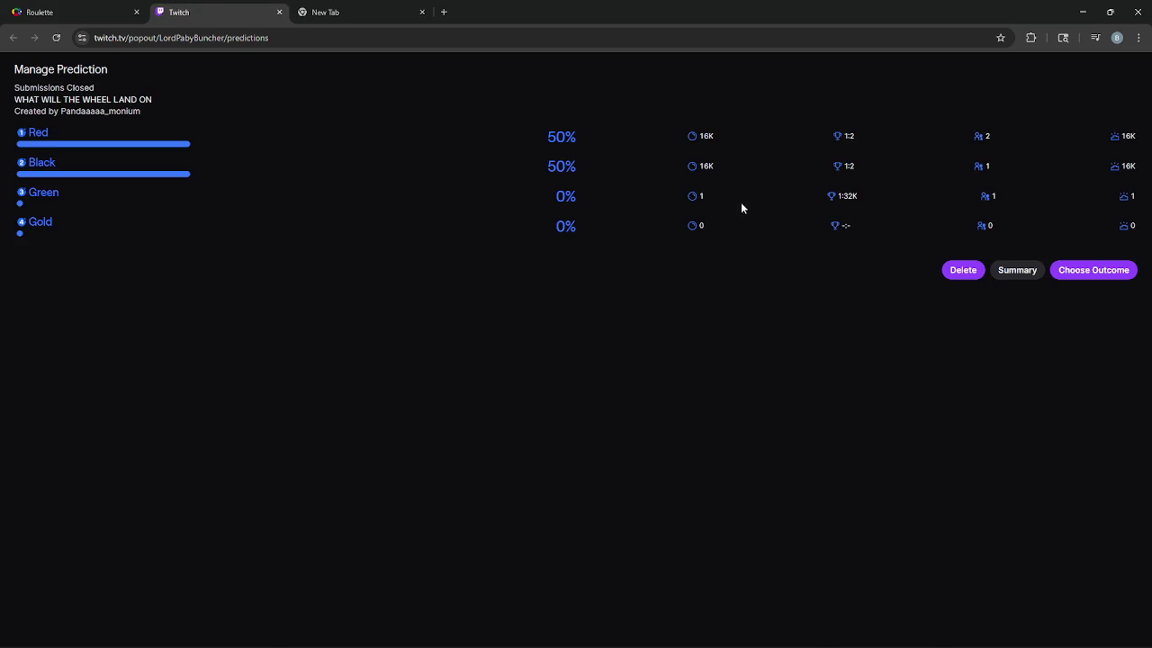
pyautogui.moveTo(727, 165); pyautogui.dragTo(478, 166)
pyautogui.click(729, 241)
pyautogui.moveTo(711, 195); pyautogui.dragTo(363, 206)
pyautogui.click(754, 278)
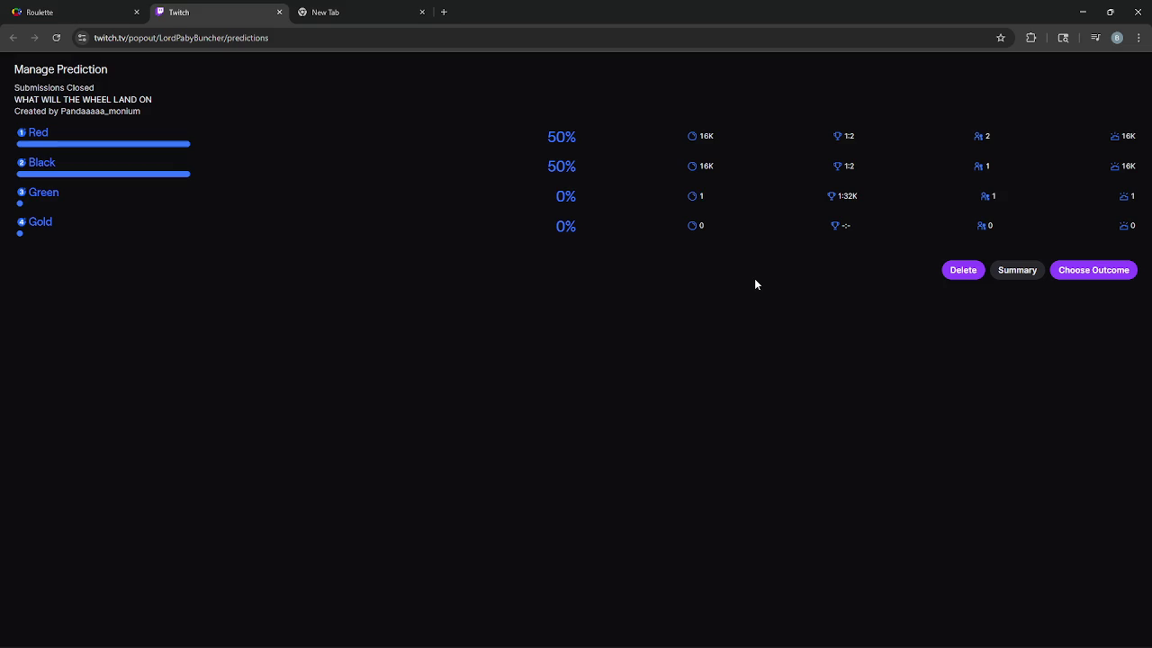